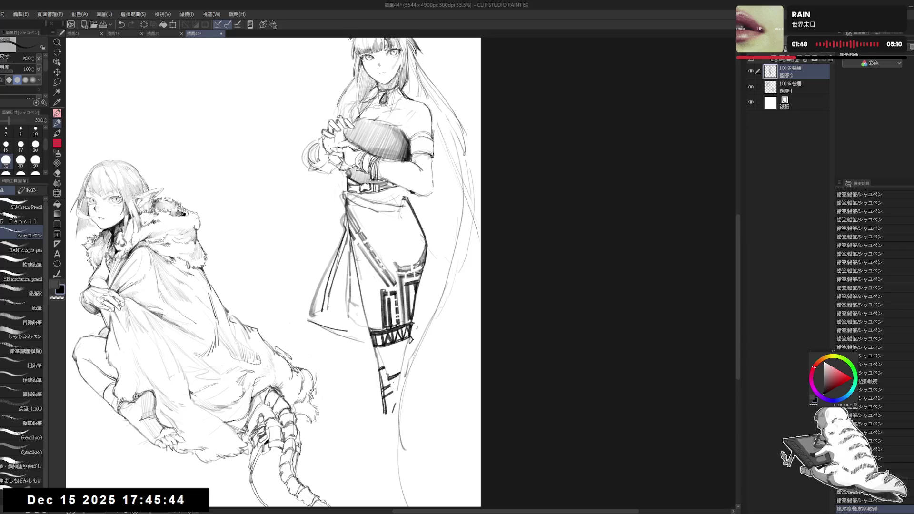
# Add small pencil strokes along the fox-eared woman's lower leg
pyautogui.moveTo(388, 374); pyautogui.dragTo(397, 388)
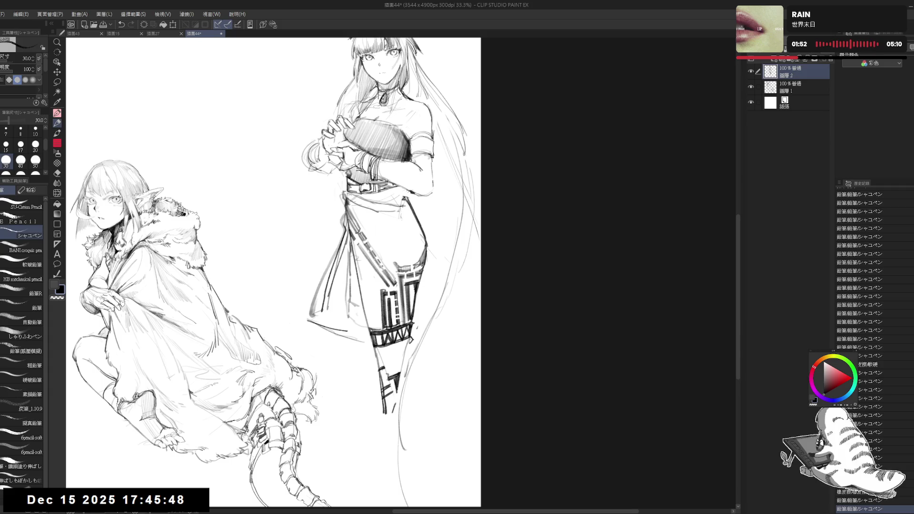
pyautogui.scroll(-2, 398, 380)
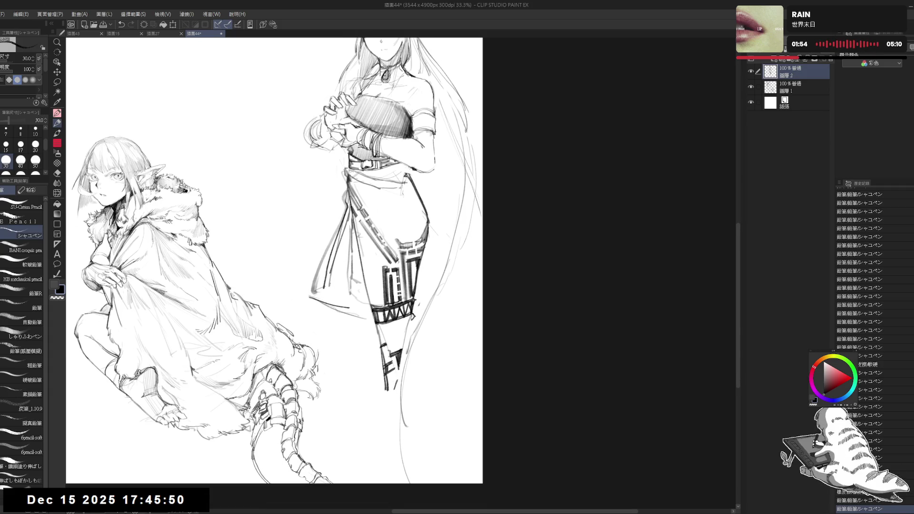
pyautogui.moveTo(389, 378); pyautogui.dragTo(393, 388)
pyautogui.moveTo(388, 383); pyautogui.dragTo(395, 389)
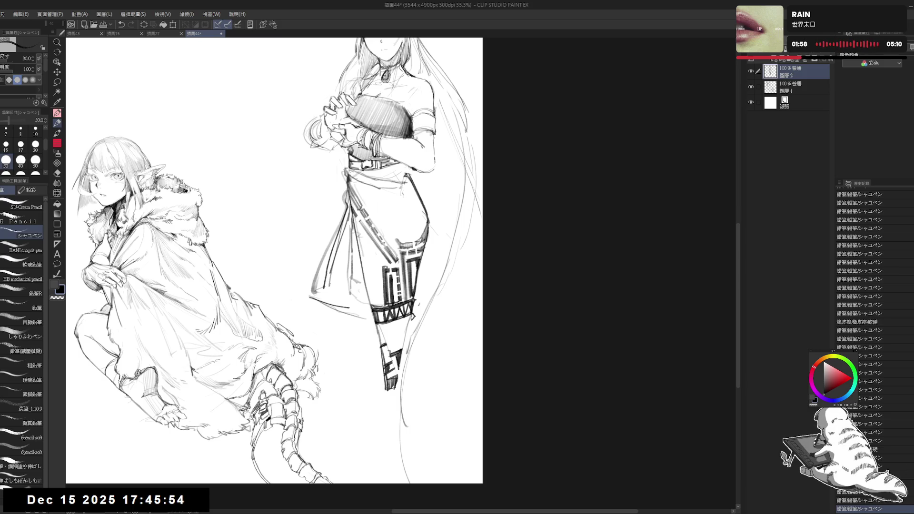
pyautogui.scroll(2, 276, 274)
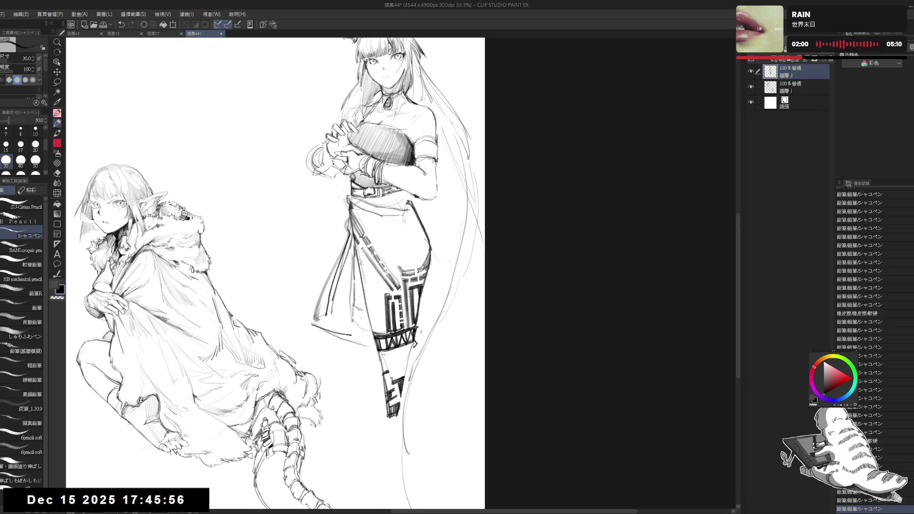
pyautogui.moveTo(403, 344)
pyautogui.mouseDown()
pyautogui.moveTo(412, 350)
pyautogui.moveTo(392, 355)
pyautogui.moveTo(413, 340)
pyautogui.moveTo(396, 354)
pyautogui.mouseUp()
pyautogui.scroll(1, 369, 392)
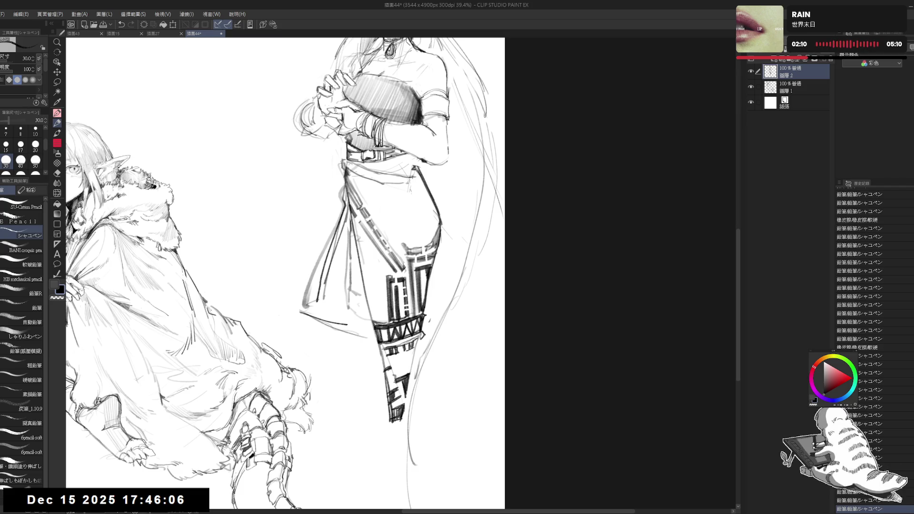
# Add pencil strokes across the fox-eared woman's skirt waist
pyautogui.moveTo(376, 261)
pyautogui.mouseDown()
pyautogui.moveTo(376, 306)
pyautogui.moveTo(356, 303)
pyautogui.mouseUp()
pyautogui.scroll(-2, 376, 306)
pyautogui.moveTo(376, 245); pyautogui.dragTo(439, 277)
pyautogui.moveTo(383, 249); pyautogui.dragTo(441, 266)
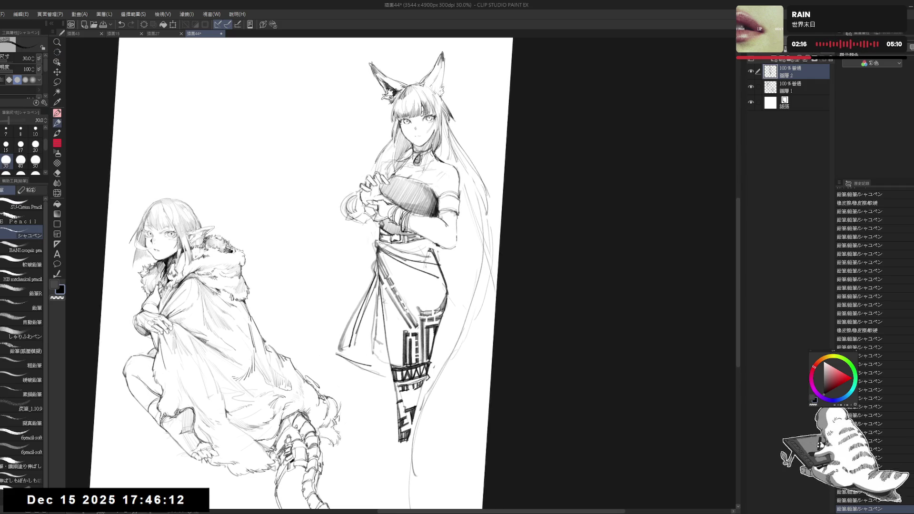
# Hatch the fox-eared woman's waist sash on a rotated canvas, then reset rotation to upright
pyautogui.moveTo(376, 304)
pyautogui.mouseDown()
pyautogui.moveTo(419, 329)
pyautogui.moveTo(442, 361)
pyautogui.mouseUp()
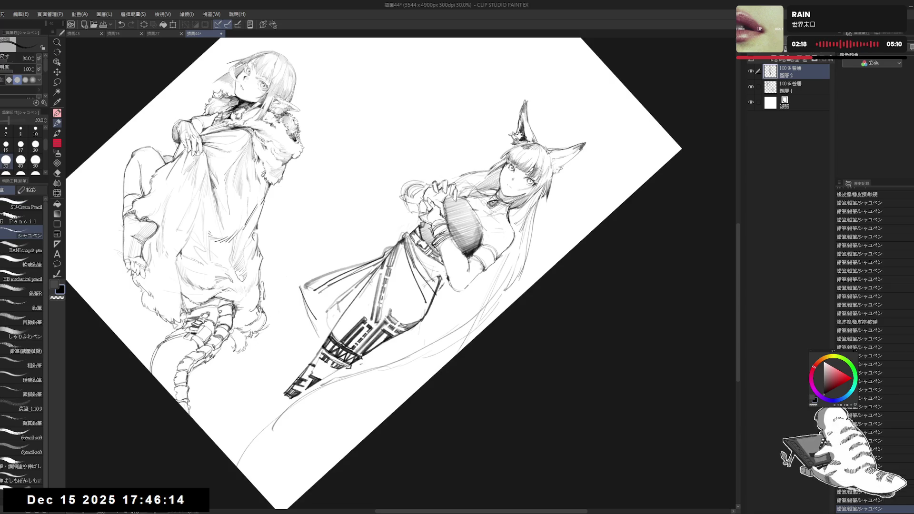
pyautogui.moveTo(409, 238)
pyautogui.mouseDown()
pyautogui.moveTo(419, 263)
pyautogui.moveTo(424, 240)
pyautogui.moveTo(432, 262)
pyautogui.moveTo(441, 252)
pyautogui.moveTo(431, 278)
pyautogui.moveTo(440, 278)
pyautogui.mouseUp()
pyautogui.moveTo(420, 272); pyautogui.dragTo(435, 281)
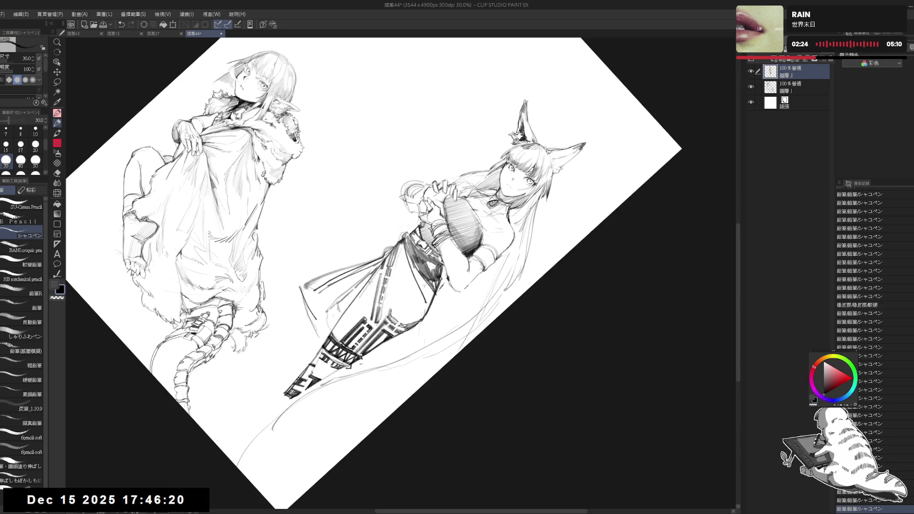
pyautogui.hotkey('ctrl', '0')
# Draw a long line down her right hair and erase small marks near the waist
pyautogui.moveTo(379, 248); pyautogui.dragTo(387, 256)
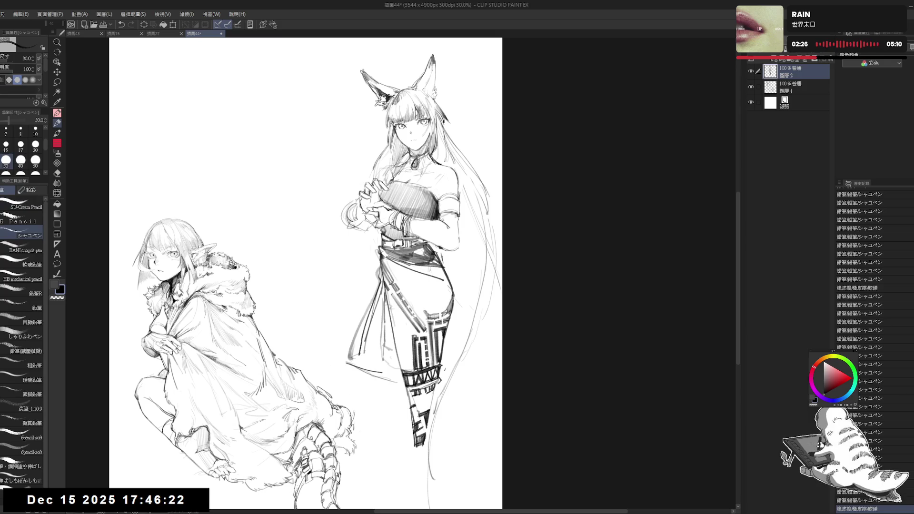
pyautogui.scroll(-1, 305, 271)
pyautogui.moveTo(467, 193); pyautogui.dragTo(467, 335)
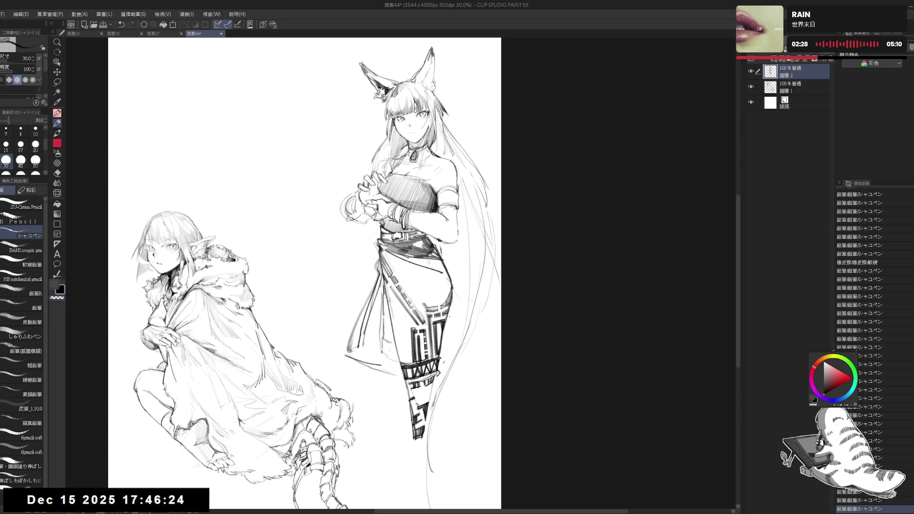
pyautogui.press('e')
pyautogui.moveTo(376, 243); pyautogui.dragTo(378, 254)
pyautogui.press('e')
pyautogui.press('p')
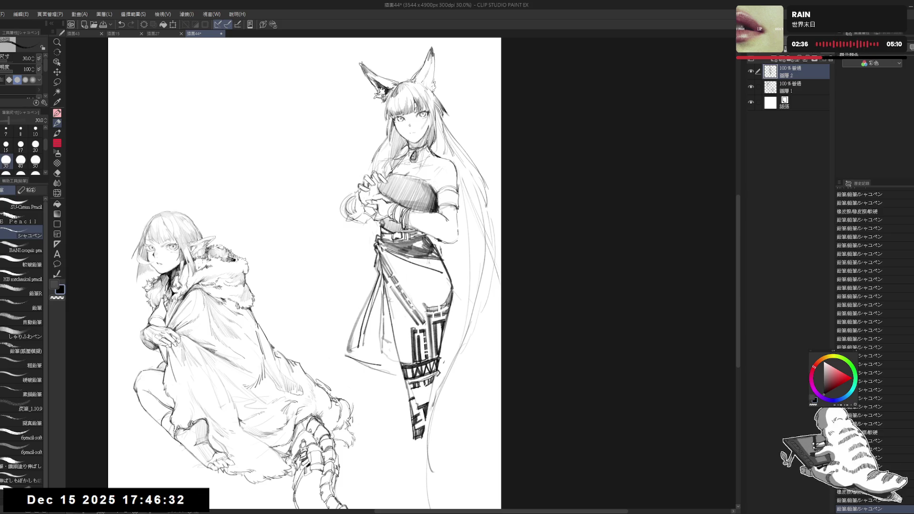
pyautogui.scroll(-1, 305, 271)
pyautogui.scroll(-1, 305, 272)
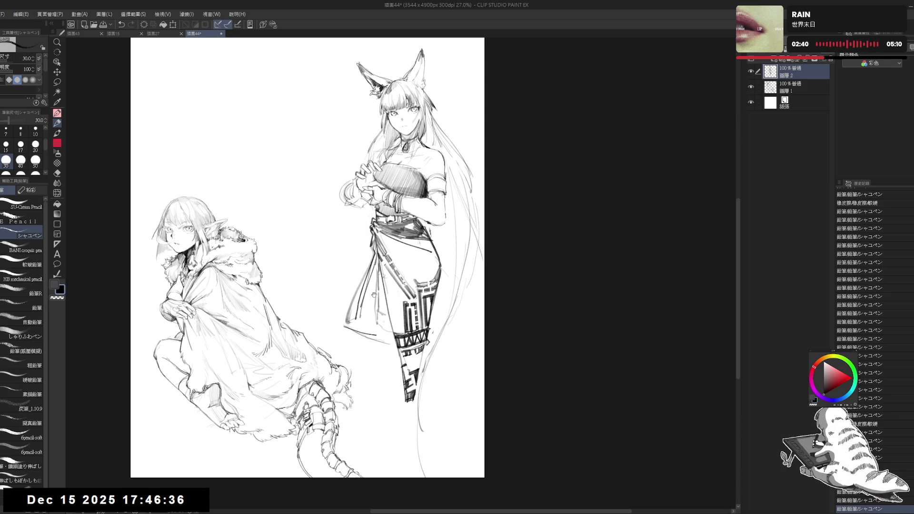
pyautogui.moveTo(374, 295); pyautogui.dragTo(375, 299)
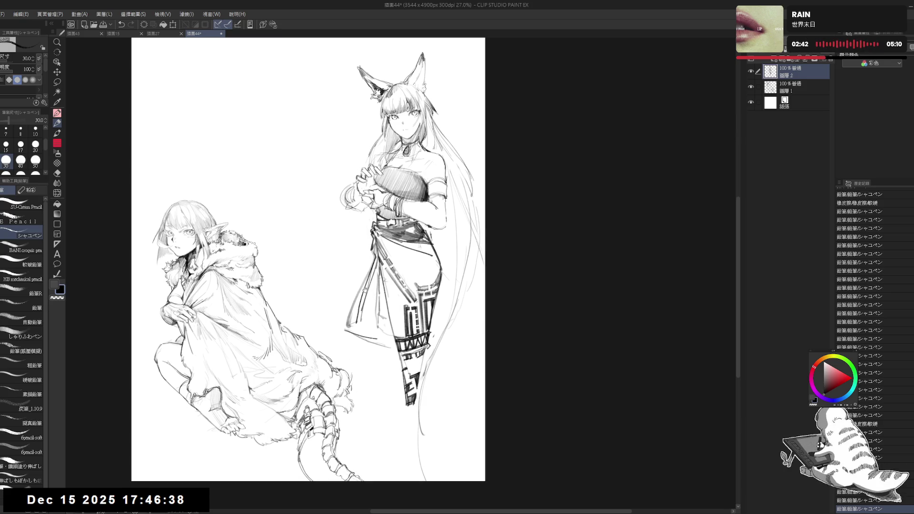
pyautogui.scroll(1, 361, 287)
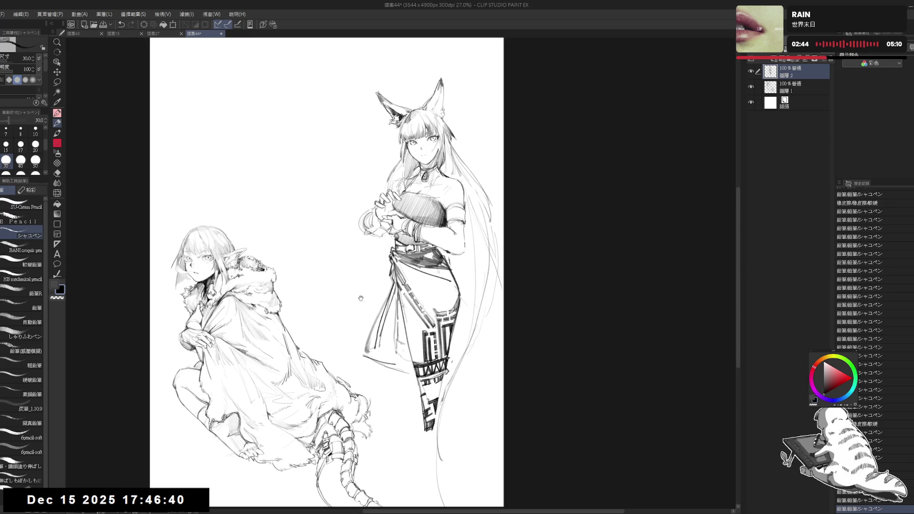
pyautogui.moveTo(445, 223); pyautogui.dragTo(444, 237)
# Erase stray marks and wipe out the clasped hands with the eraser enlarged to 150
pyautogui.press('e')
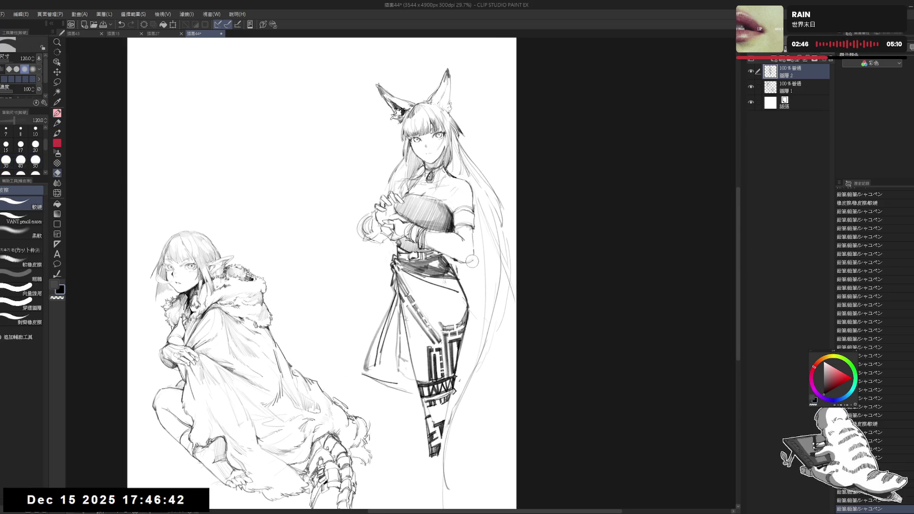
pyautogui.click(468, 263)
pyautogui.press('p')
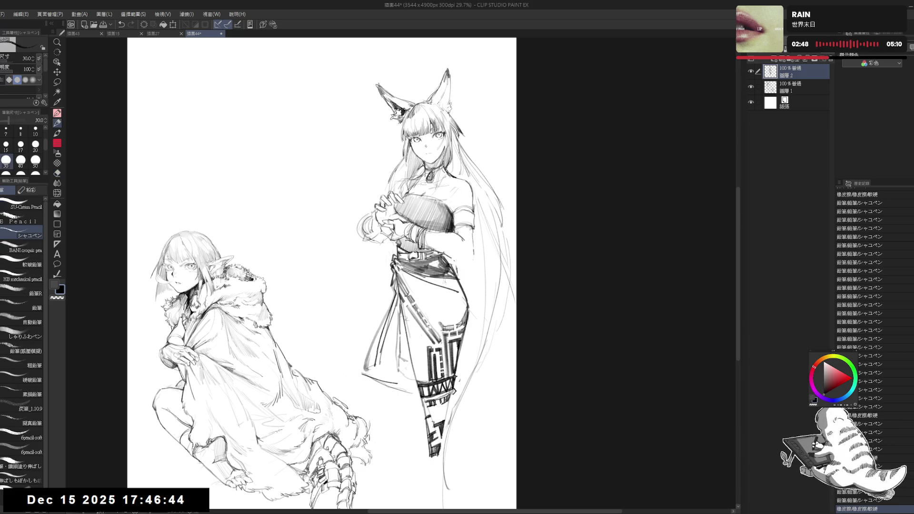
pyautogui.click(493, 272)
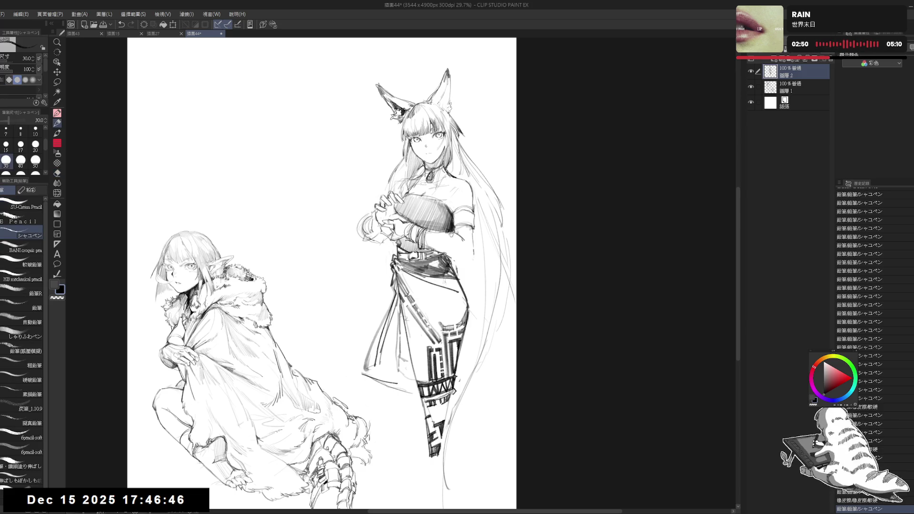
pyautogui.moveTo(493, 273); pyautogui.dragTo(478, 284)
pyautogui.press('e')
pyautogui.click(437, 266)
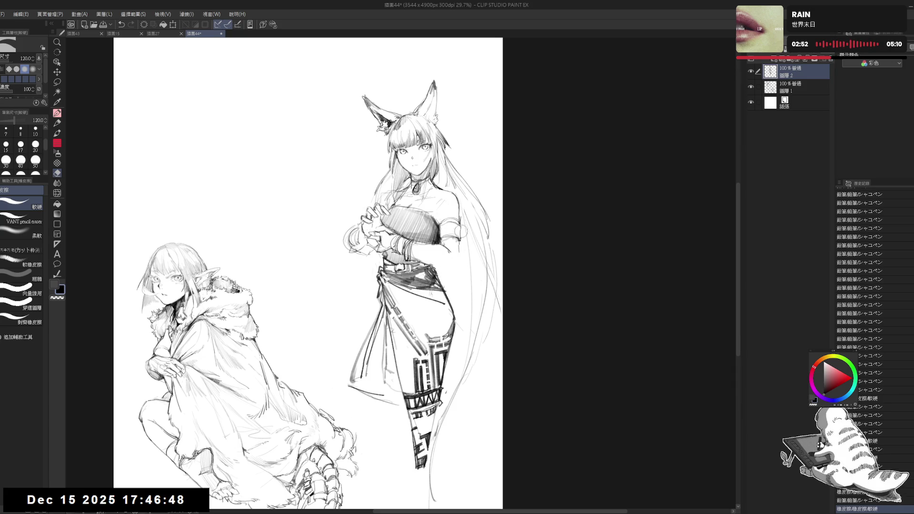
pyautogui.press(']')
pyautogui.moveTo(355, 233)
pyautogui.mouseDown()
pyautogui.moveTo(352, 245)
pyautogui.moveTo(364, 224)
pyautogui.moveTo(376, 248)
pyautogui.moveTo(355, 223)
pyautogui.moveTo(431, 256)
pyautogui.moveTo(364, 229)
pyautogui.moveTo(442, 253)
pyautogui.moveTo(457, 233)
pyautogui.moveTo(441, 238)
pyautogui.mouseUp()
pyautogui.press(']')
pyautogui.press(']')
# Redraw the fox-eared woman's right arm and the lines down her left torso
pyautogui.press('p')
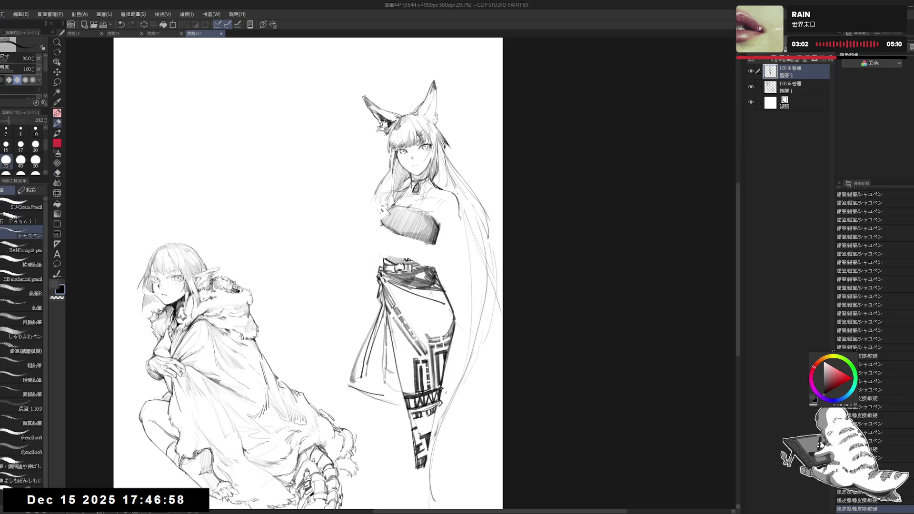
pyautogui.moveTo(447, 198)
pyautogui.mouseDown()
pyautogui.moveTo(454, 239)
pyautogui.moveTo(431, 253)
pyautogui.mouseUp()
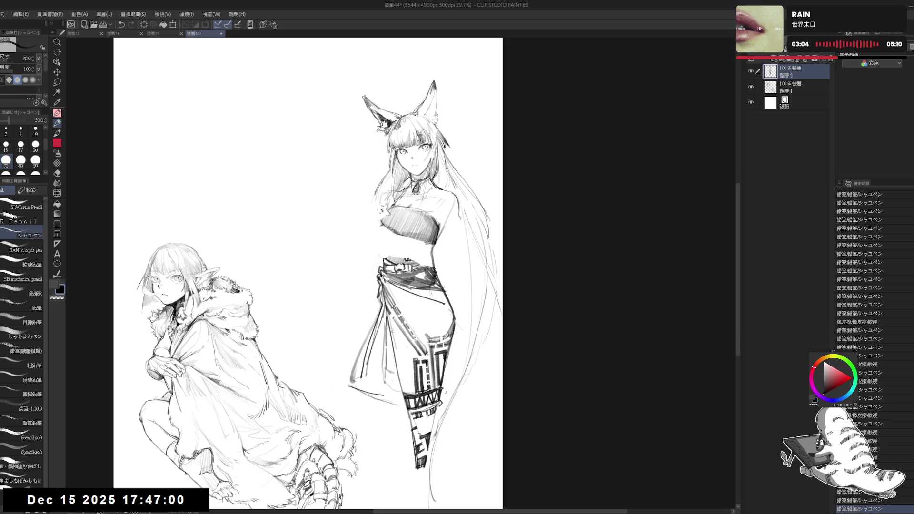
pyautogui.press('e')
pyautogui.moveTo(386, 207); pyautogui.dragTo(386, 261)
pyautogui.press('p')
# Hatch the strapless top with dense vertical pencil strokes and darken the belt line
pyautogui.moveTo(389, 224)
pyautogui.mouseDown()
pyautogui.moveTo(390, 260)
pyautogui.moveTo(399, 265)
pyautogui.moveTo(405, 219)
pyautogui.moveTo(431, 228)
pyautogui.mouseUp()
pyautogui.press('e')
pyautogui.press('p')
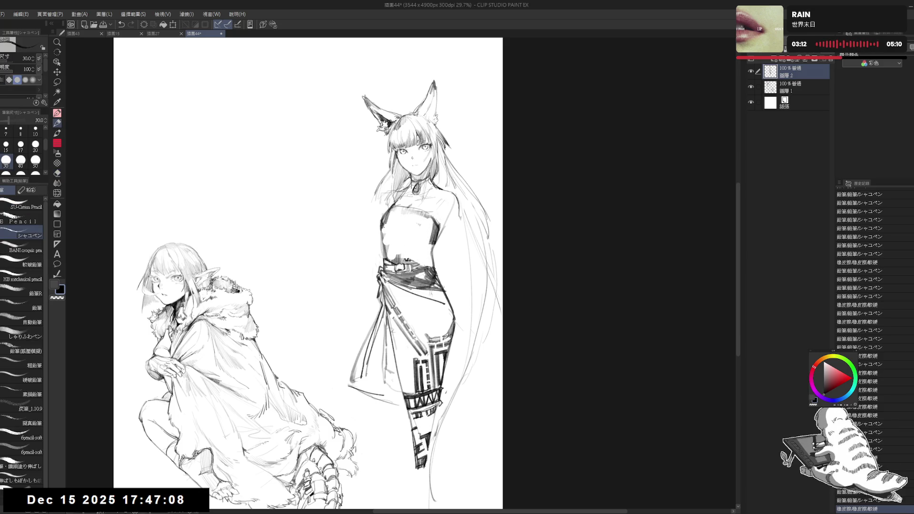
pyautogui.moveTo(384, 208)
pyautogui.mouseDown()
pyautogui.moveTo(388, 244)
pyautogui.moveTo(401, 253)
pyautogui.moveTo(393, 259)
pyautogui.moveTo(411, 257)
pyautogui.mouseUp()
pyautogui.moveTo(416, 219)
pyautogui.mouseDown()
pyautogui.moveTo(417, 264)
pyautogui.moveTo(433, 267)
pyautogui.moveTo(413, 259)
pyautogui.mouseUp()
pyautogui.moveTo(393, 257)
pyautogui.mouseDown()
pyautogui.moveTo(426, 265)
pyautogui.moveTo(410, 263)
pyautogui.moveTo(419, 248)
pyautogui.mouseUp()
# Draw the skirt's left edge and erase the small dot near her shoulder
pyautogui.press('e')
pyautogui.click(419, 248)
pyautogui.press('p')
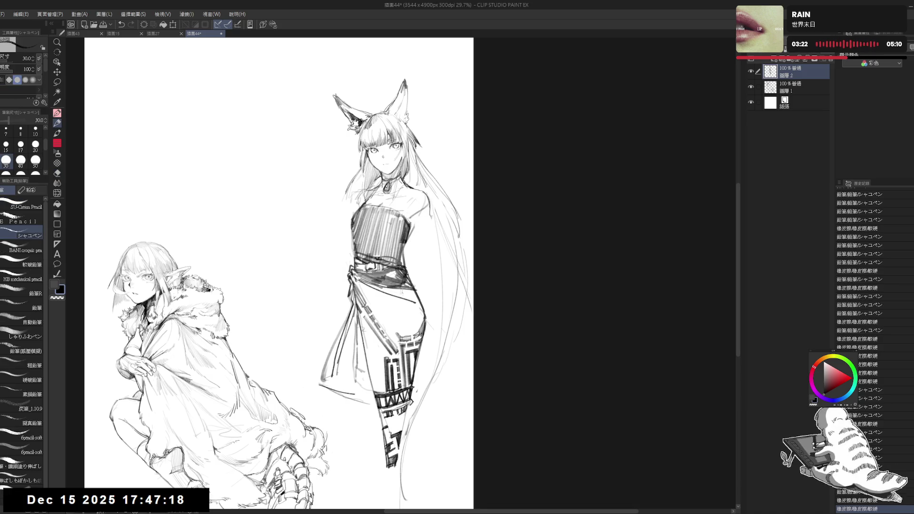
pyautogui.moveTo(426, 211); pyautogui.dragTo(432, 219)
pyautogui.moveTo(412, 272); pyautogui.dragTo(409, 236)
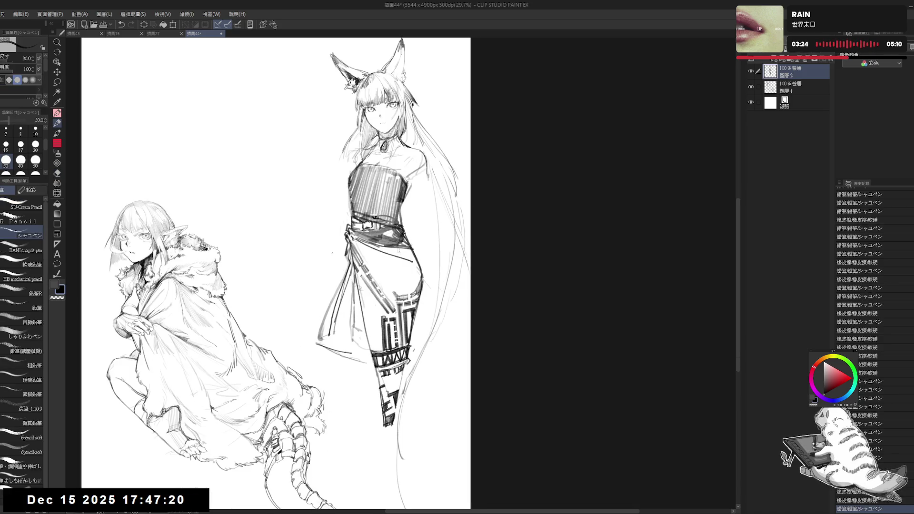
pyautogui.moveTo(343, 259); pyautogui.dragTo(305, 335)
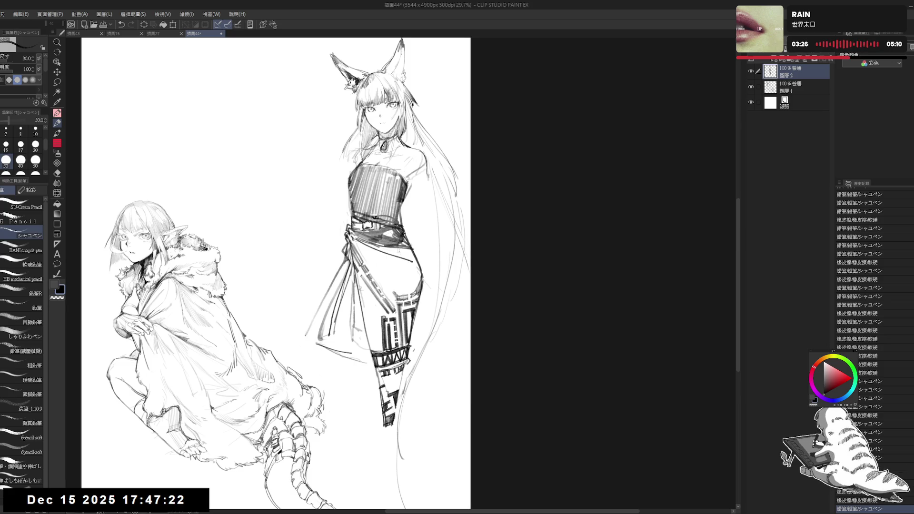
pyautogui.moveTo(419, 195); pyautogui.dragTo(426, 228)
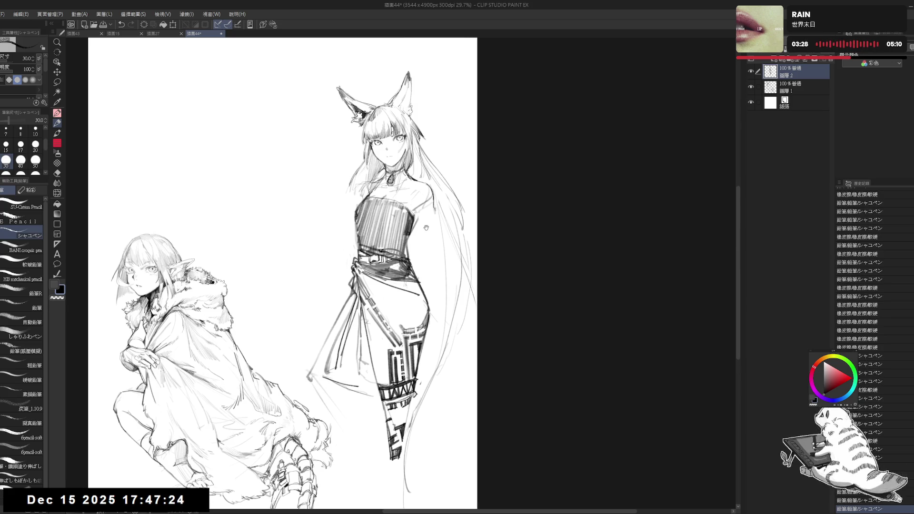
pyautogui.press('e')
pyautogui.click(429, 224)
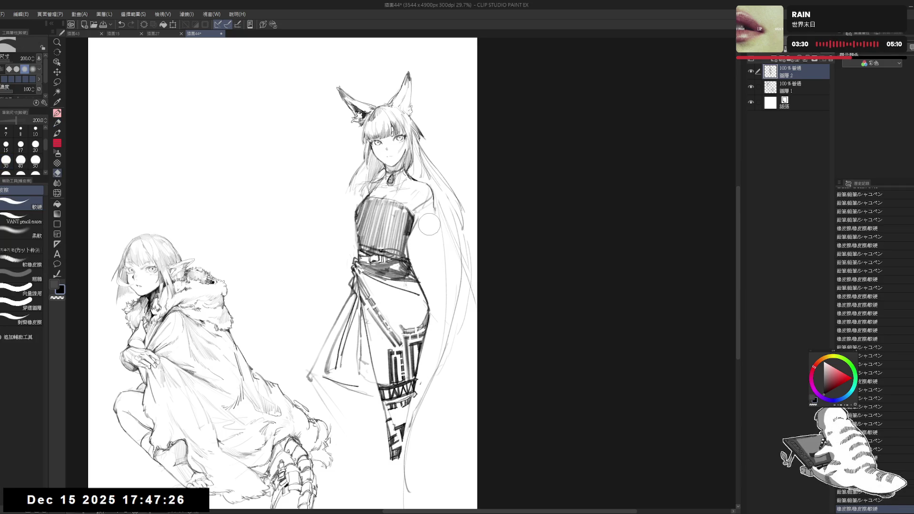
pyautogui.moveTo(428, 224); pyautogui.dragTo(439, 232)
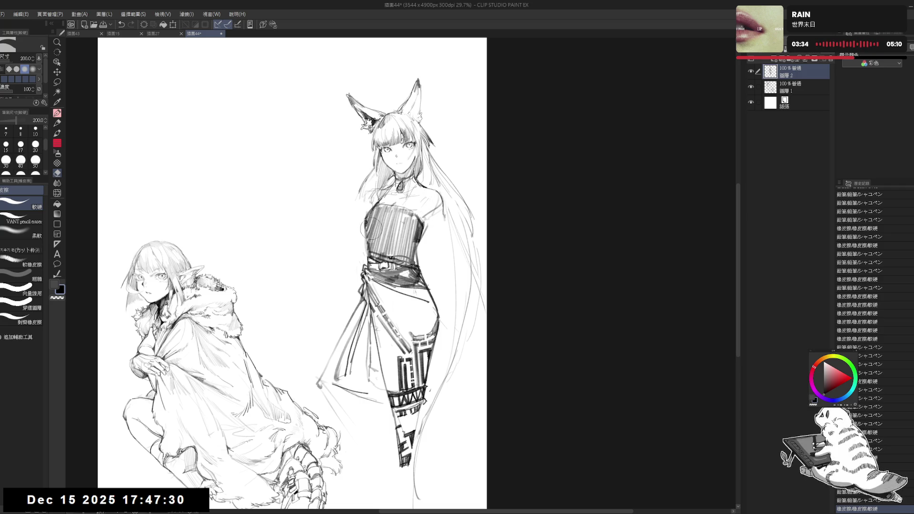
# Erase the hatching across the fox-eared woman's lower torso
pyautogui.press('p')
pyautogui.press('w')
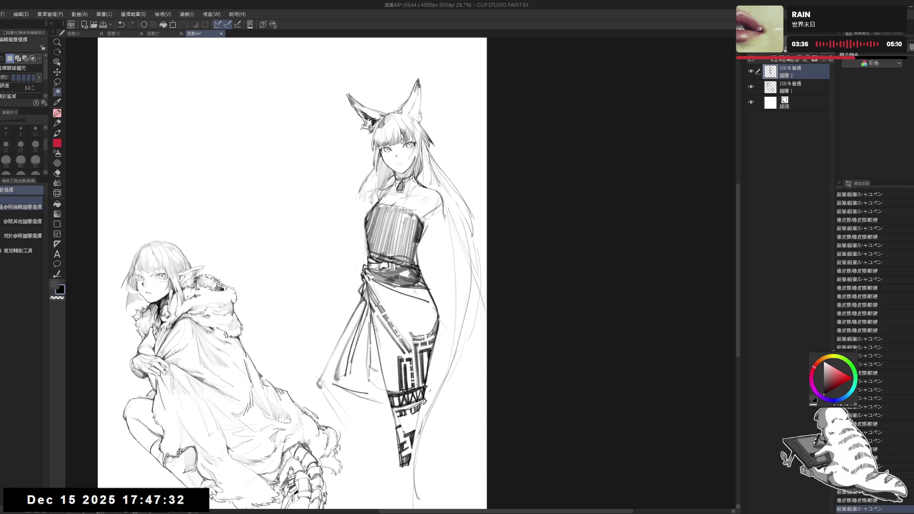
pyautogui.press('e')
pyautogui.moveTo(376, 250)
pyautogui.mouseDown()
pyautogui.moveTo(419, 257)
pyautogui.moveTo(362, 248)
pyautogui.moveTo(386, 247)
pyautogui.moveTo(366, 245)
pyautogui.moveTo(319, 386)
pyautogui.moveTo(408, 455)
pyautogui.moveTo(443, 345)
pyautogui.moveTo(431, 231)
pyautogui.moveTo(391, 224)
pyautogui.mouseUp()
# Lasso-select the skirt, move it up slightly, then deselect
pyautogui.press('w')
pyautogui.scroll(-1, 371, 228)
pyautogui.press('m')
pyautogui.moveTo(390, 309); pyautogui.dragTo(389, 296)
pyautogui.hotkey('ctrl', 'd')
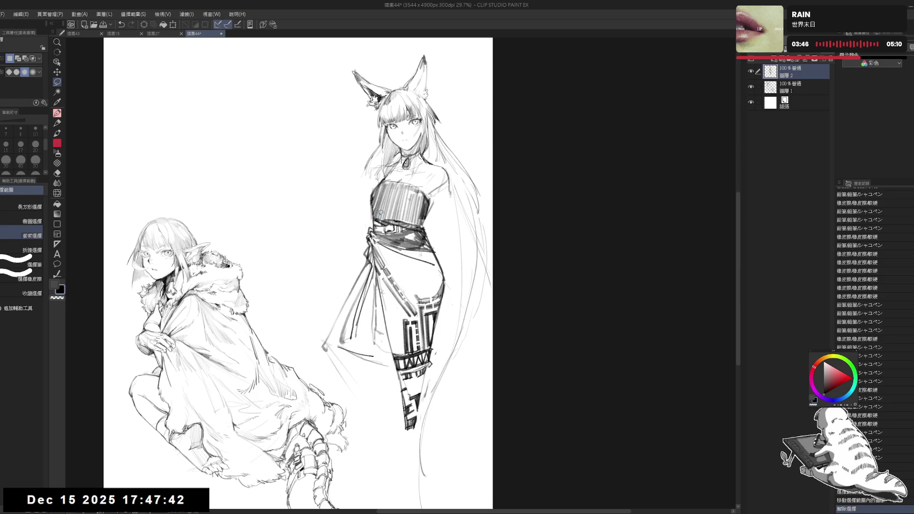
# Add a short pencil stroke at the waist and clean it with the eraser shrunk to 100
pyautogui.press('p')
pyautogui.moveTo(379, 222)
pyautogui.mouseDown()
pyautogui.moveTo(430, 230)
pyautogui.moveTo(407, 222)
pyautogui.mouseUp()
pyautogui.press('e')
pyautogui.press('[')
pyautogui.press('p')
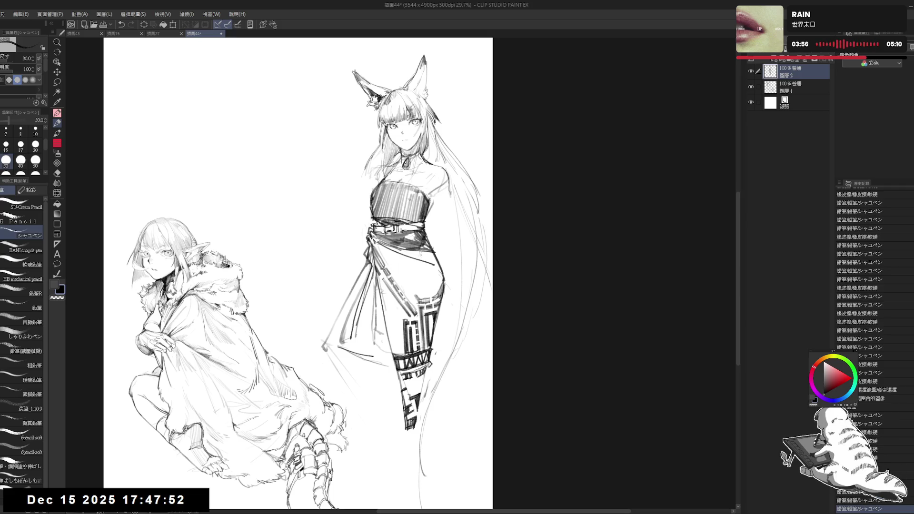
pyautogui.moveTo(447, 197); pyautogui.dragTo(444, 205)
# Darken the fox-girl's hair and shoulder line and sketch short strokes along her hip
pyautogui.press('e')
pyautogui.press('p')
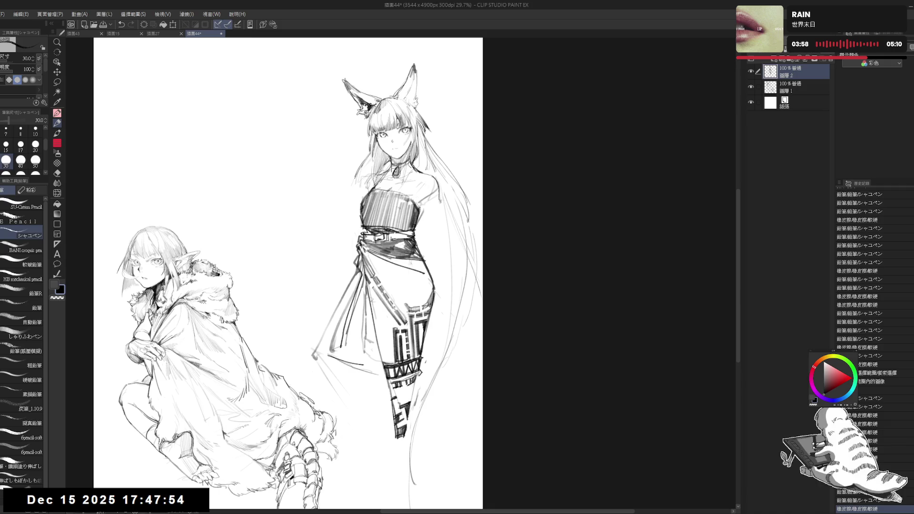
pyautogui.moveTo(374, 174); pyautogui.dragTo(363, 189)
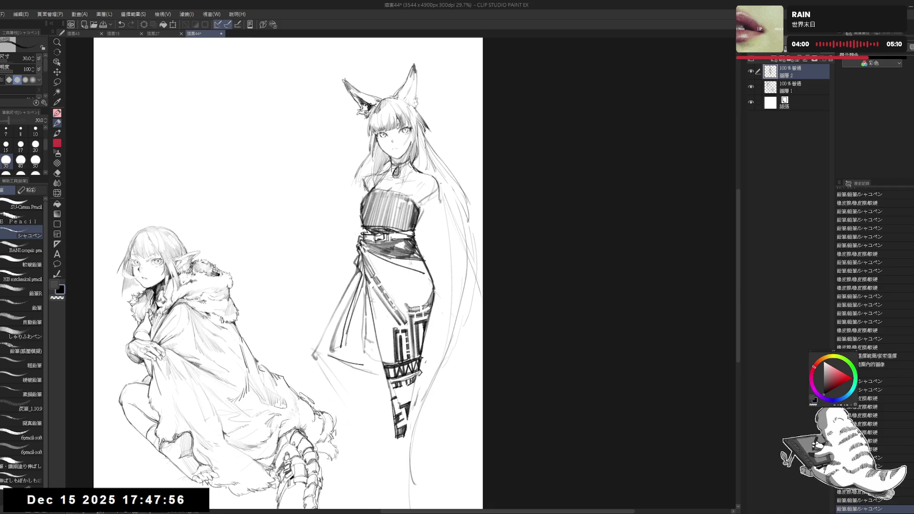
pyautogui.moveTo(435, 200); pyautogui.dragTo(435, 253)
pyautogui.moveTo(440, 180)
pyautogui.mouseDown()
pyautogui.moveTo(428, 224)
pyautogui.moveTo(443, 320)
pyautogui.mouseUp()
pyautogui.moveTo(333, 286); pyautogui.dragTo(326, 264)
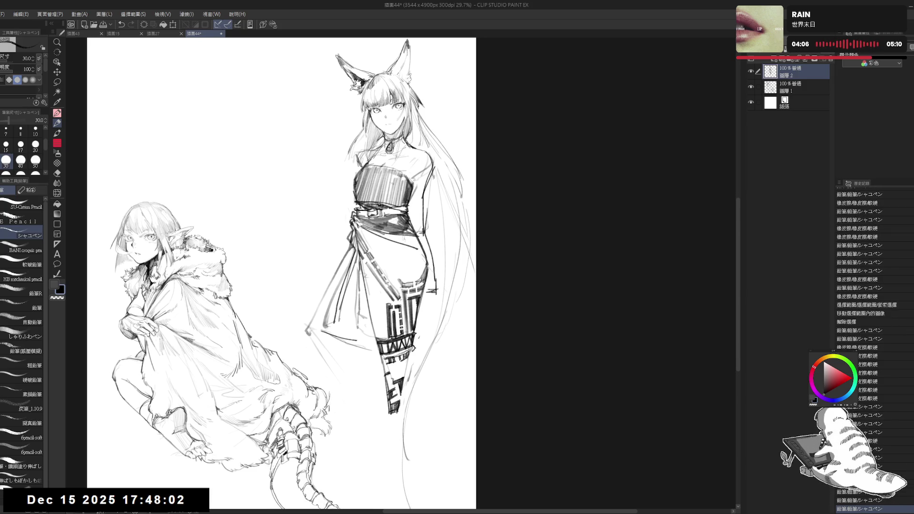
pyautogui.moveTo(433, 289)
pyautogui.mouseDown()
pyautogui.moveTo(450, 303)
pyautogui.moveTo(449, 320)
pyautogui.moveTo(428, 290)
pyautogui.moveTo(413, 392)
pyautogui.mouseUp()
# Erase near her hip with a 150 eraser and draw a stroke down her arm, undoing one change
pyautogui.press('e')
pyautogui.press(']')
pyautogui.press('p')
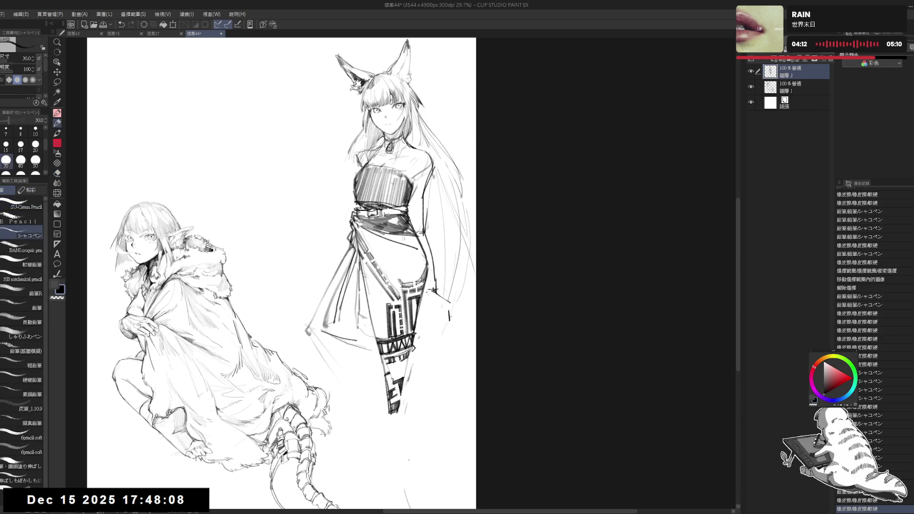
pyautogui.press('e')
pyautogui.moveTo(442, 309)
pyautogui.mouseDown()
pyautogui.moveTo(426, 285)
pyautogui.moveTo(438, 266)
pyautogui.mouseUp()
pyautogui.press('p')
pyautogui.press('e')
pyautogui.moveTo(431, 167); pyautogui.dragTo(421, 219)
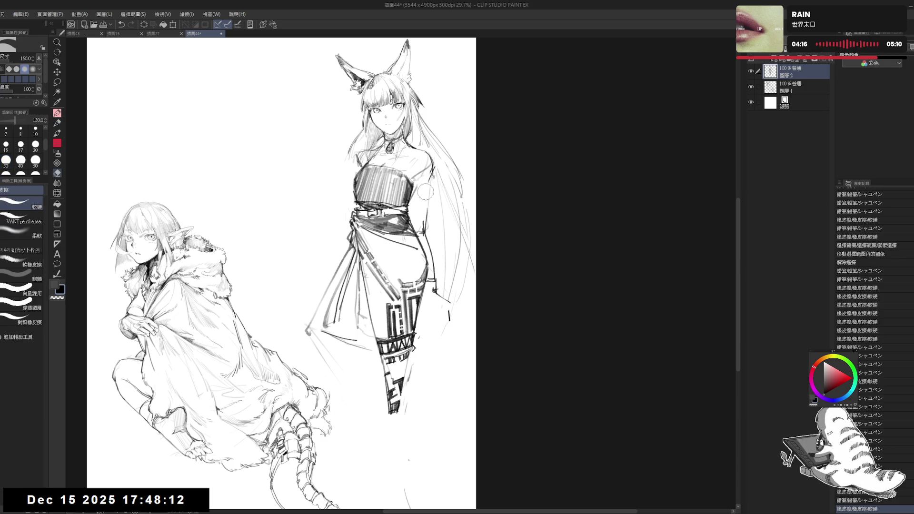
pyautogui.press('p')
pyautogui.moveTo(413, 183); pyautogui.dragTo(412, 223)
pyautogui.press('e')
pyautogui.press('p')
pyautogui.hotkey('ctrl', 'z')
# Clear stray strokes around her hip with the eraser and redraw the line beside it
pyautogui.scroll(3, 434, 290)
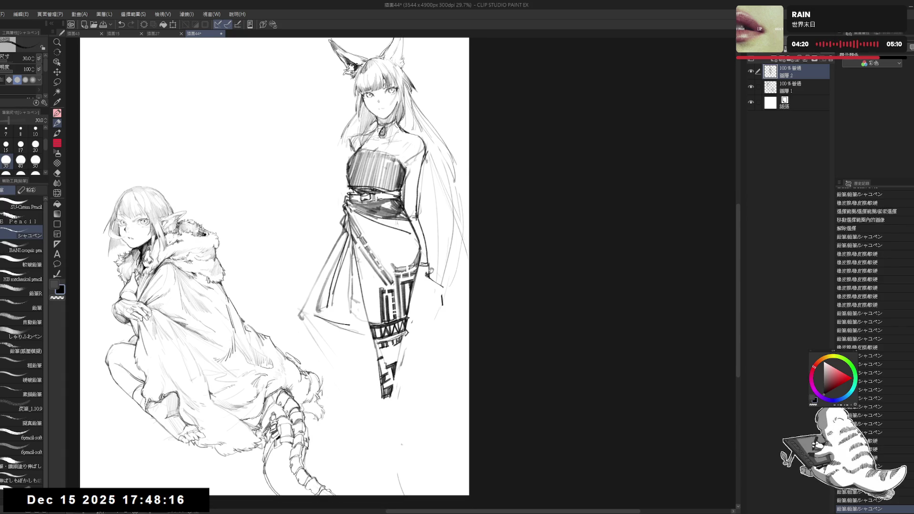
pyautogui.press('e')
pyautogui.press('p')
pyautogui.moveTo(439, 287); pyautogui.dragTo(426, 271)
pyautogui.press('e')
pyautogui.moveTo(445, 312)
pyautogui.mouseDown()
pyautogui.moveTo(450, 289)
pyautogui.moveTo(414, 300)
pyautogui.moveTo(431, 290)
pyautogui.mouseUp()
pyautogui.press('p')
pyautogui.hotkey('ctrl', 'z')
pyautogui.press('e')
pyautogui.press('p')
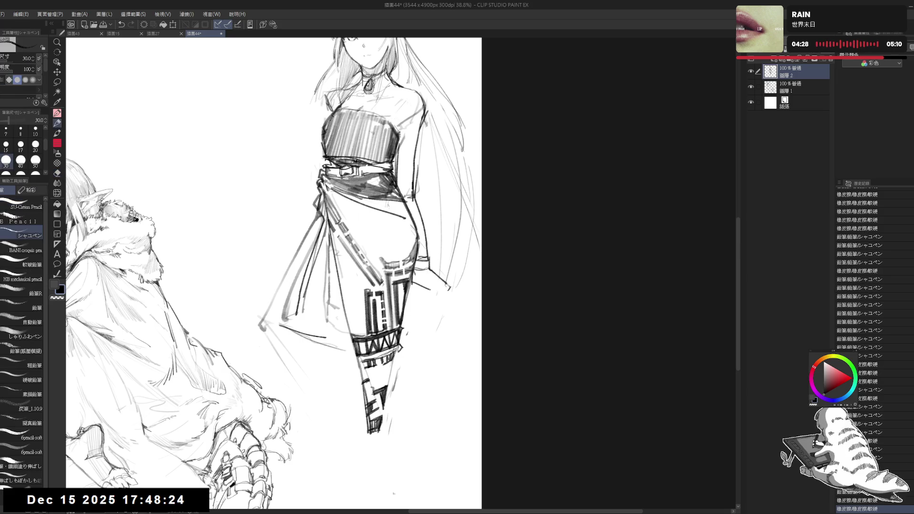
pyautogui.press('e')
pyautogui.moveTo(462, 264); pyautogui.dragTo(421, 300)
pyautogui.press('p')
pyautogui.moveTo(431, 269)
pyautogui.mouseDown()
pyautogui.moveTo(452, 286)
pyautogui.moveTo(412, 295)
pyautogui.moveTo(431, 288)
pyautogui.mouseUp()
# Erase faint marks near her arm and waist, then draw the edge of her arm
pyautogui.moveTo(333, 238); pyautogui.dragTo(318, 273)
pyautogui.moveTo(411, 228); pyautogui.dragTo(405, 285)
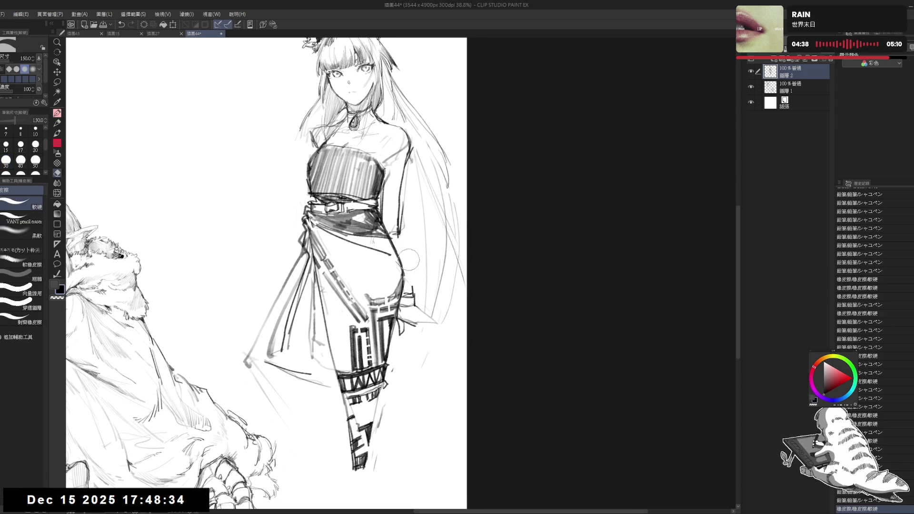
pyautogui.moveTo(400, 219); pyautogui.dragTo(386, 242)
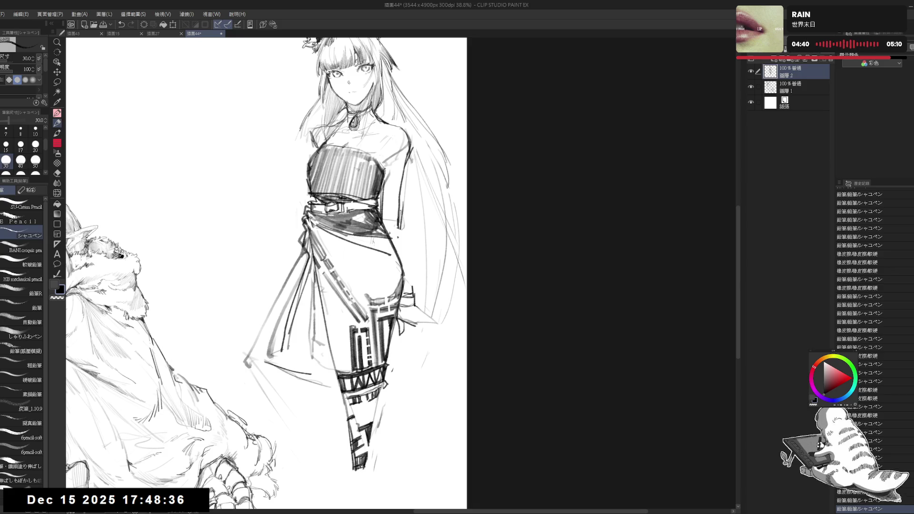
pyautogui.moveTo(402, 210); pyautogui.dragTo(410, 297)
pyautogui.press('e')
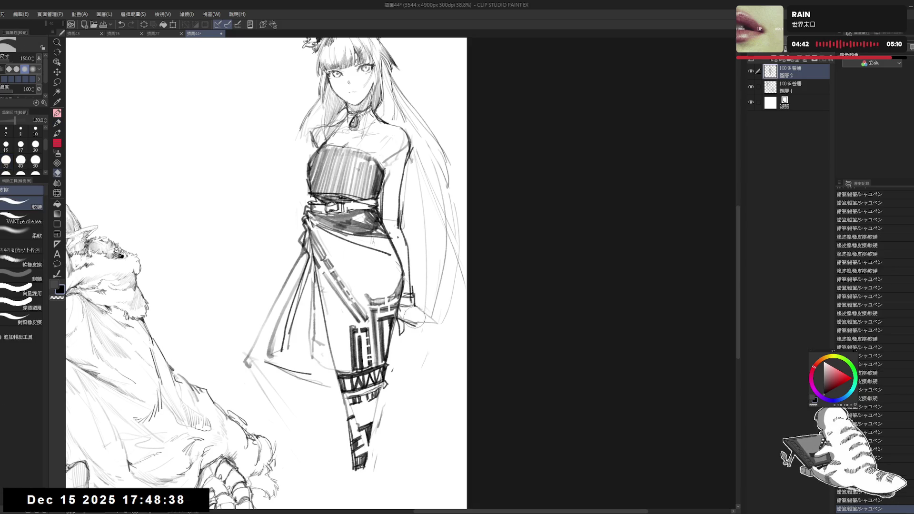
pyautogui.moveTo(398, 354)
pyautogui.mouseDown()
pyautogui.moveTo(394, 329)
pyautogui.moveTo(402, 328)
pyautogui.mouseUp()
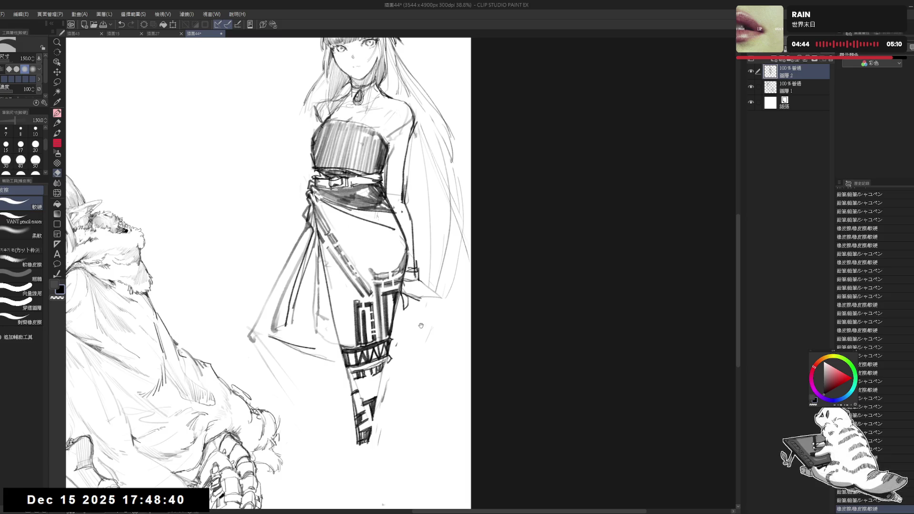
pyautogui.press('p')
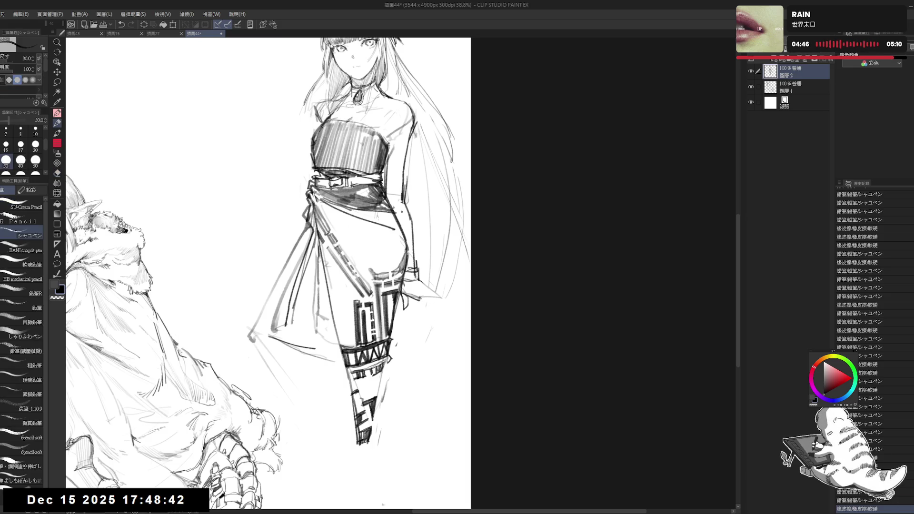
# Add a light mark shaping the hand beside her hip, undoing a darker stroke
pyautogui.press('e')
pyautogui.press('p')
pyautogui.moveTo(419, 291); pyautogui.dragTo(420, 314)
pyautogui.hotkey('ctrl', 'z')
pyautogui.press('e')
pyautogui.press('p')
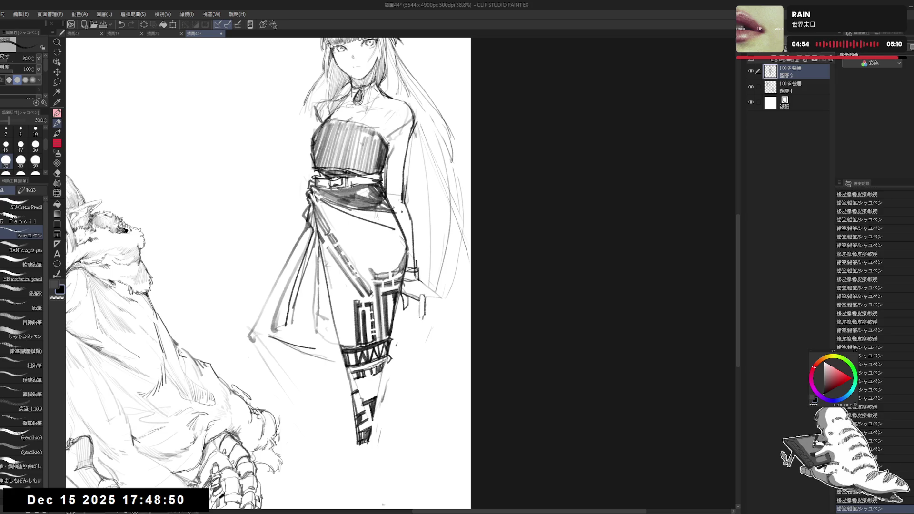
pyautogui.moveTo(438, 279); pyautogui.dragTo(438, 284)
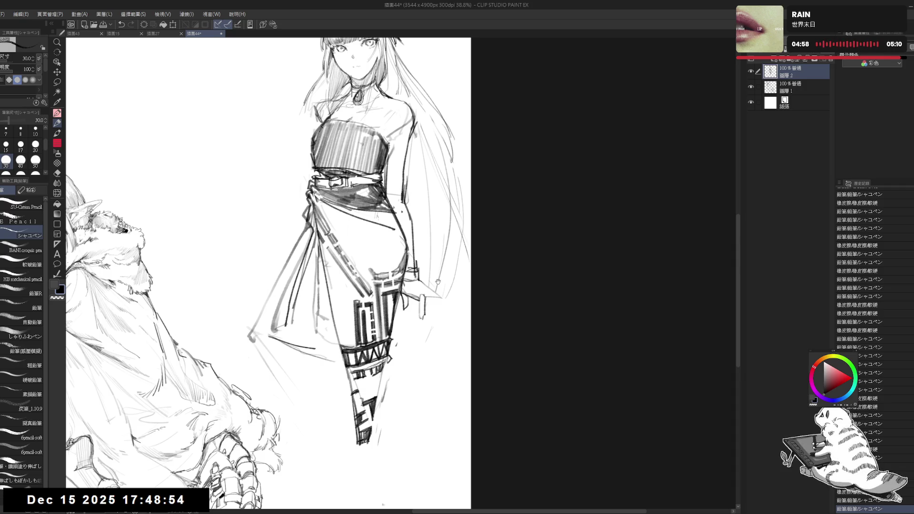
pyautogui.moveTo(438, 282); pyautogui.dragTo(421, 333)
# Erase marks around the hand and add line strokes across it
pyautogui.moveTo(409, 300); pyautogui.dragTo(426, 316)
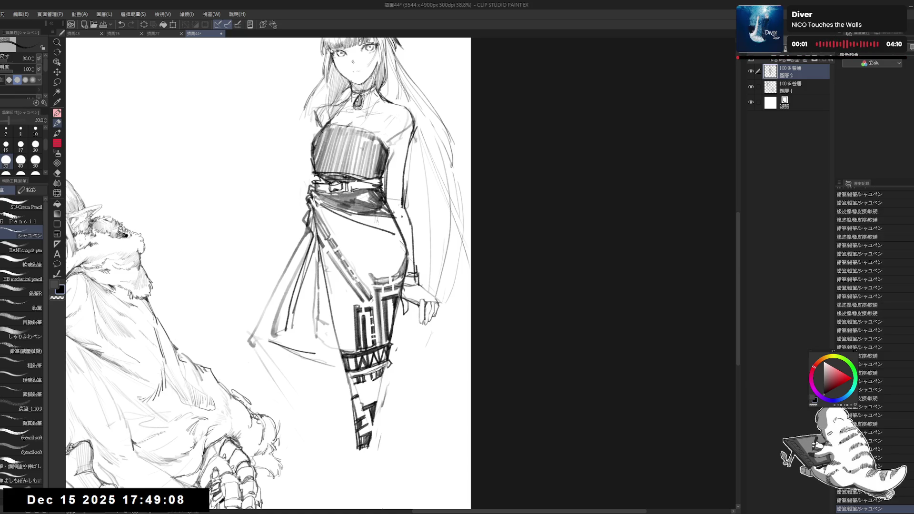
pyautogui.moveTo(438, 288); pyautogui.dragTo(423, 299)
pyautogui.hotkey('ctrl', 'z')
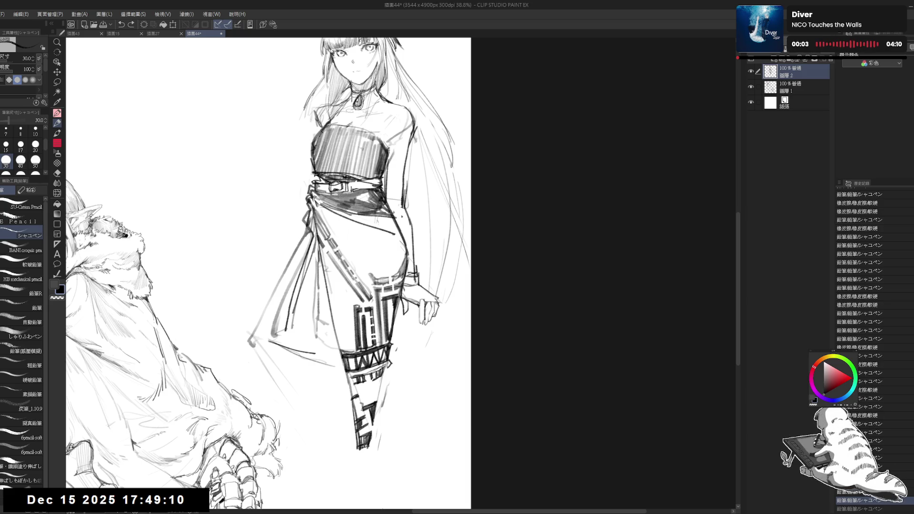
pyautogui.moveTo(419, 288)
pyautogui.mouseDown()
pyautogui.moveTo(395, 303)
pyautogui.moveTo(434, 289)
pyautogui.mouseUp()
pyautogui.press('e')
pyautogui.press('p')
pyautogui.moveTo(434, 289); pyautogui.dragTo(458, 290)
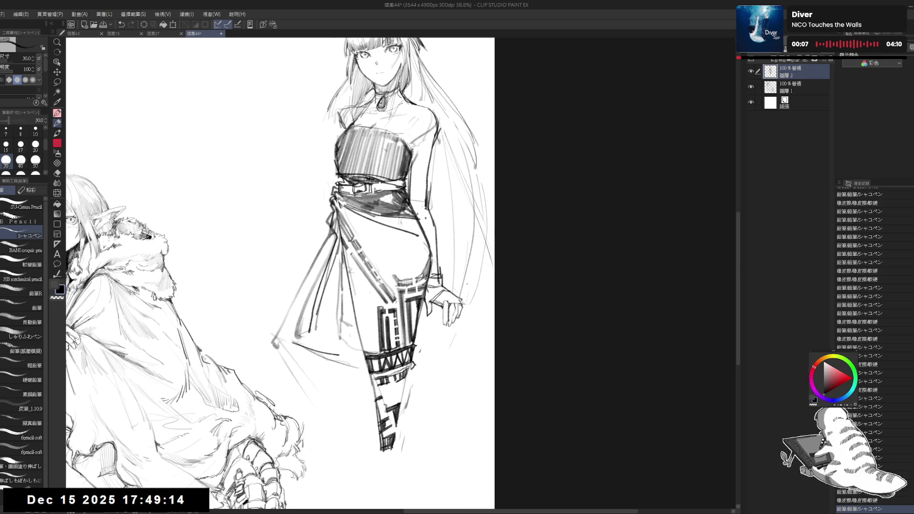
# Erase stray lines near the fox-eared woman's arm and add a short stroke beside it
pyautogui.scroll(-1, 451, 247)
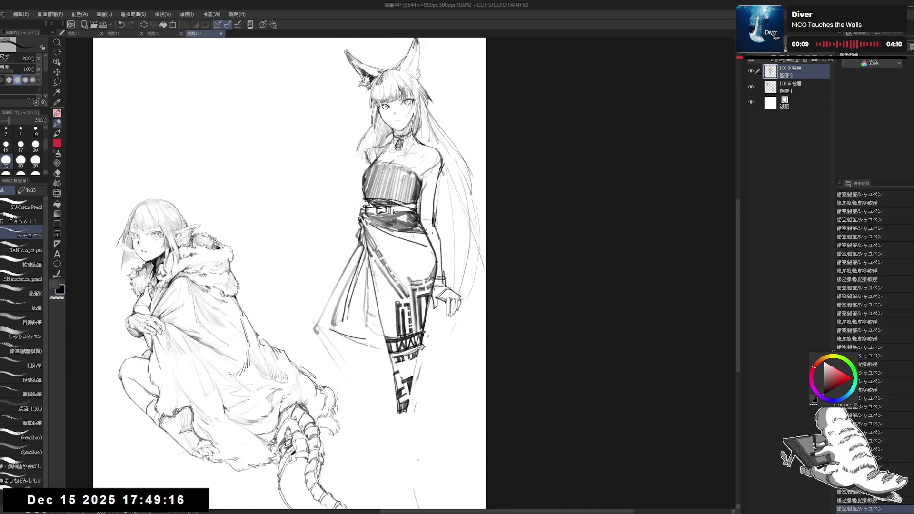
pyautogui.moveTo(451, 210); pyautogui.dragTo(452, 215)
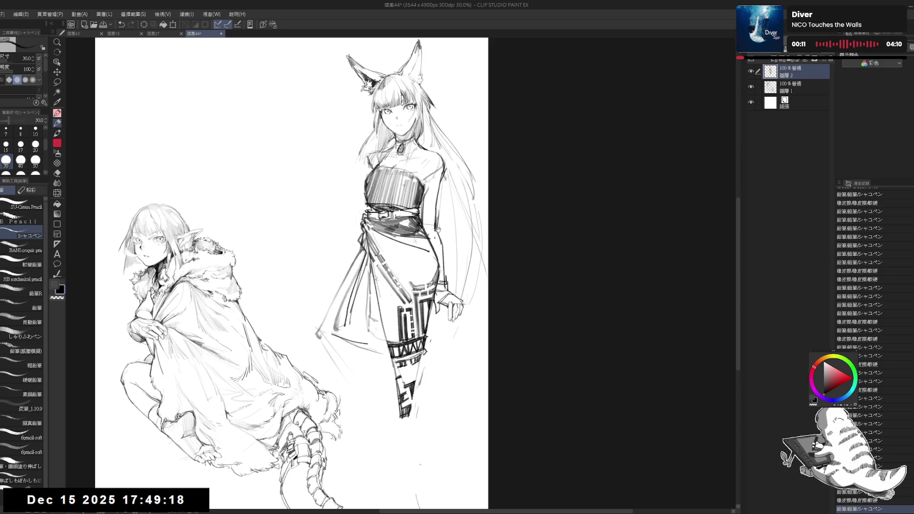
pyautogui.moveTo(434, 178); pyautogui.dragTo(435, 186)
pyautogui.press('e')
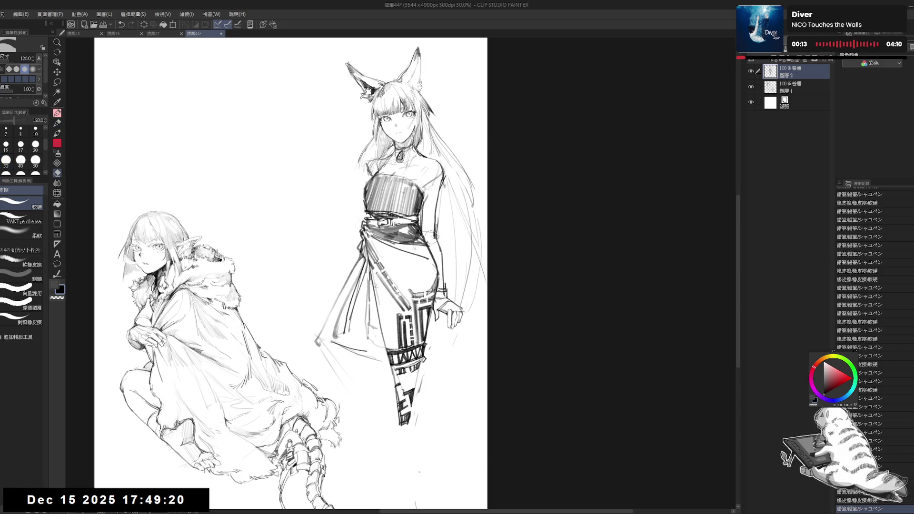
pyautogui.moveTo(431, 236); pyautogui.dragTo(431, 245)
pyautogui.press('p')
pyautogui.moveTo(433, 197); pyautogui.dragTo(437, 202)
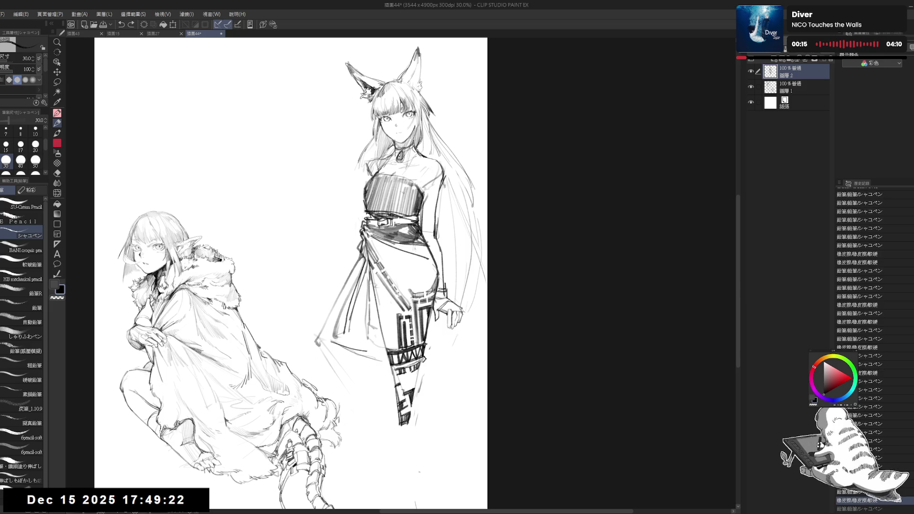
pyautogui.moveTo(467, 156)
pyautogui.mouseDown()
pyautogui.moveTo(465, 181)
pyautogui.moveTo(462, 168)
pyautogui.mouseUp()
# Erase the rough strokes along her arm and redraw a cleaner arm outline
pyautogui.press('e')
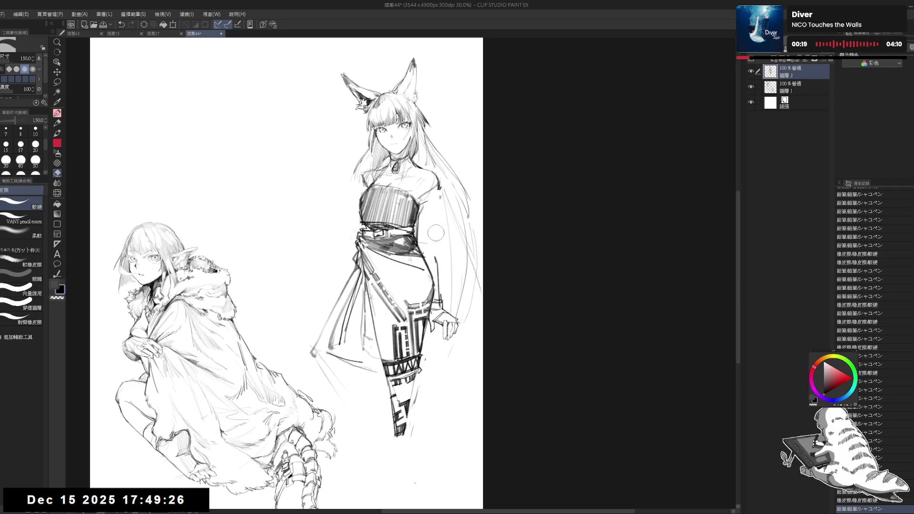
pyautogui.moveTo(431, 217); pyautogui.dragTo(434, 238)
pyautogui.moveTo(438, 193); pyautogui.dragTo(438, 265)
pyautogui.press('p')
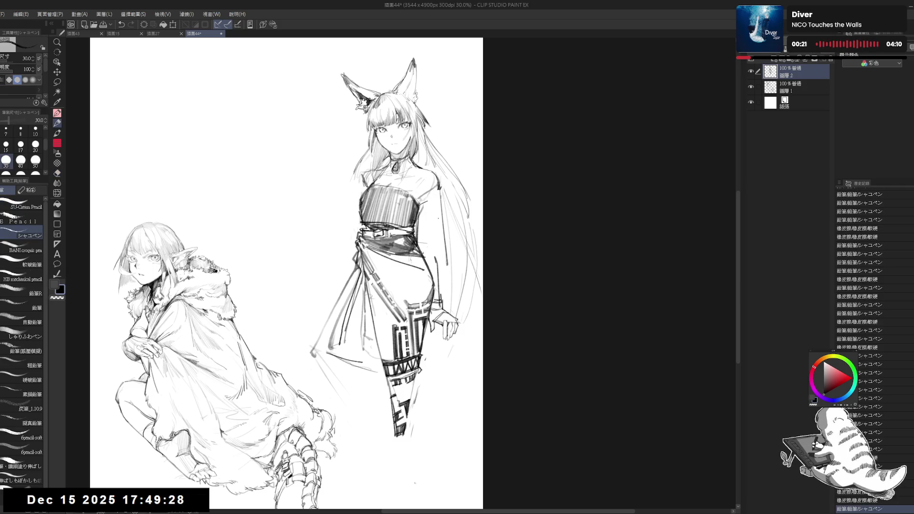
pyautogui.hotkey('ctrl', 'z')
pyautogui.moveTo(438, 190); pyautogui.dragTo(441, 254)
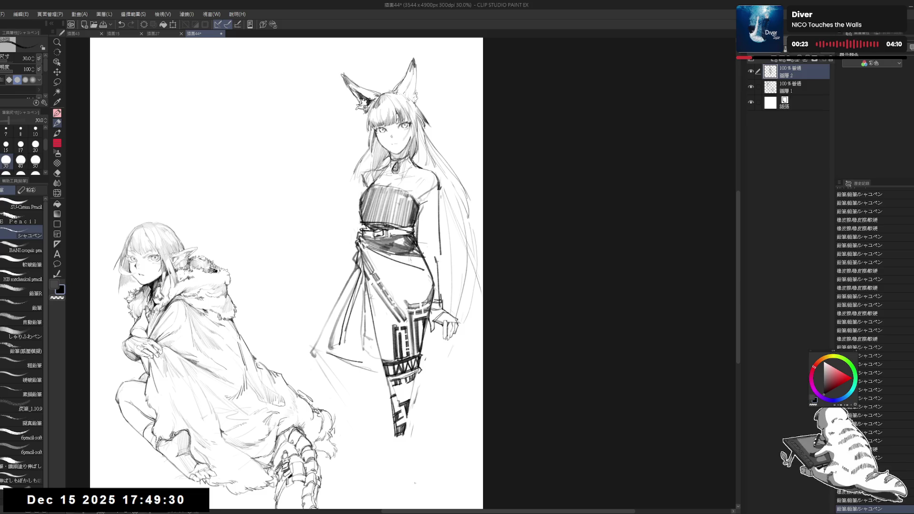
pyautogui.press('e')
pyautogui.moveTo(434, 209); pyautogui.dragTo(437, 238)
pyautogui.moveTo(436, 219); pyautogui.dragTo(438, 243)
pyautogui.press('p')
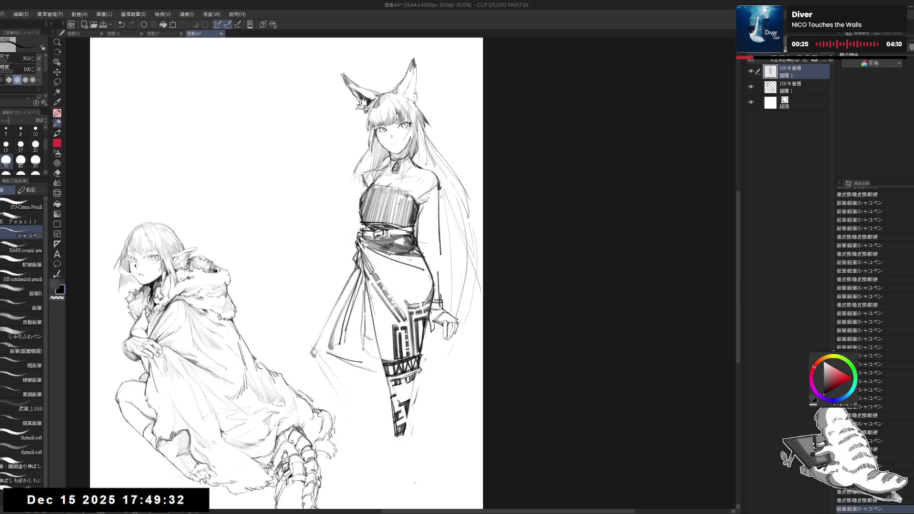
# Clear the rough upper-arm strokes and sketch a new line at her shoulder
pyautogui.press('e')
pyautogui.moveTo(428, 190); pyautogui.dragTo(419, 205)
pyautogui.moveTo(440, 173); pyautogui.dragTo(424, 205)
pyautogui.moveTo(445, 173); pyautogui.dragTo(435, 240)
pyautogui.press('p')
pyautogui.moveTo(425, 169)
pyautogui.mouseDown()
pyautogui.moveTo(437, 183)
pyautogui.moveTo(421, 204)
pyautogui.moveTo(440, 185)
pyautogui.moveTo(442, 210)
pyautogui.mouseUp()
# Undo the shoulder stroke and redraw it as a longer, darker line
pyautogui.press('e')
pyautogui.press('p')
pyautogui.press('e')
pyautogui.press('p')
pyautogui.hotkey('ctrl', 'z')
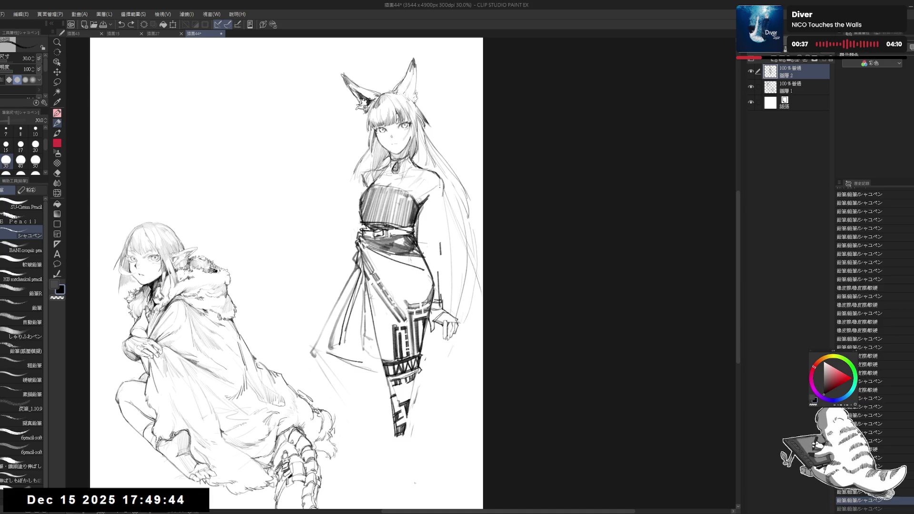
pyautogui.press('e')
pyautogui.press('p')
pyautogui.moveTo(440, 179); pyautogui.dragTo(439, 259)
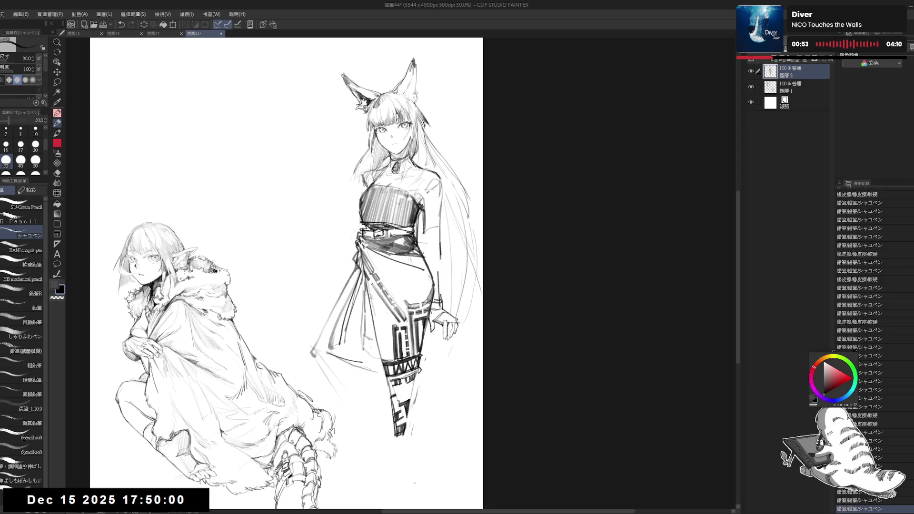
pyautogui.scroll(-1, 286, 273)
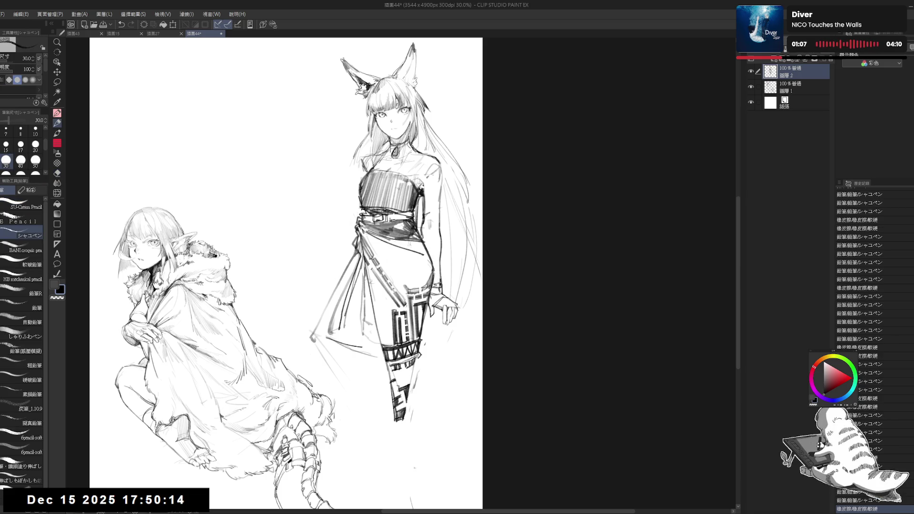
pyautogui.moveTo(285, 271); pyautogui.dragTo(290, 280)
# Sketch lines along the fox-eared woman's left arm and erase stray strokes beside it
pyautogui.scroll(-1, 443, 280)
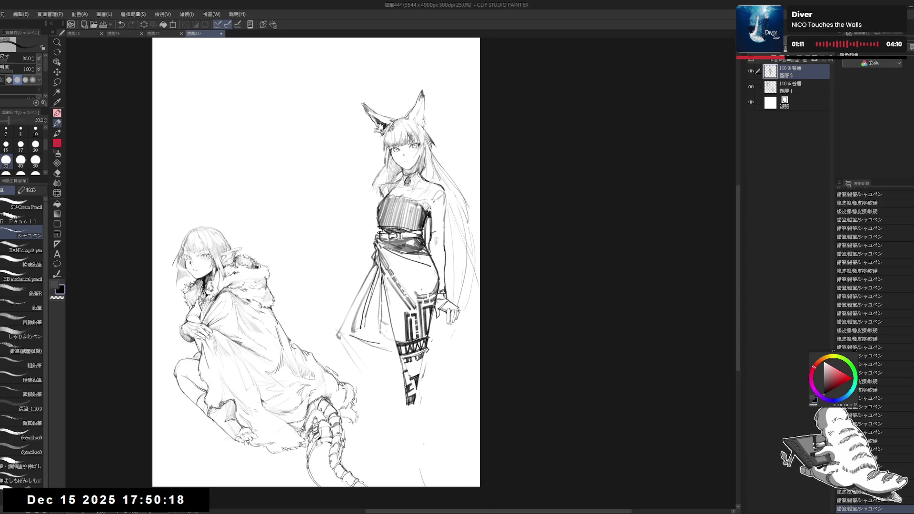
pyautogui.scroll(1, 423, 284)
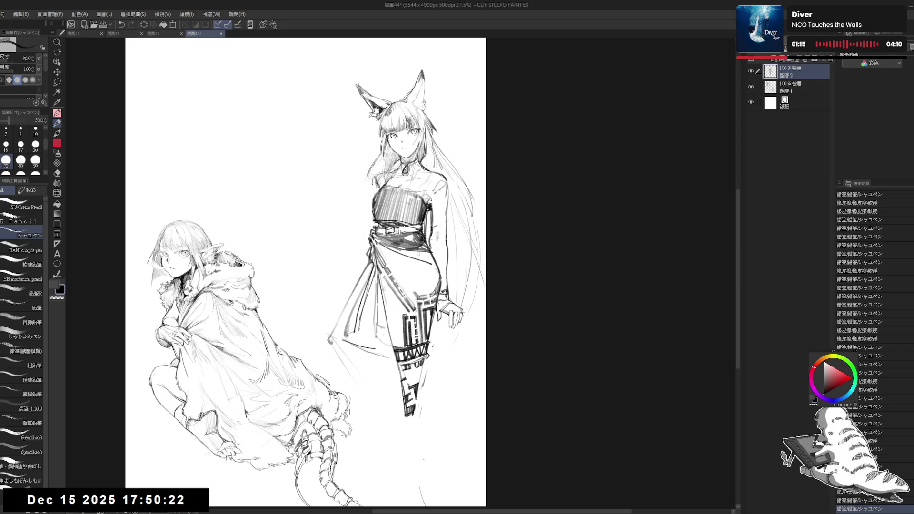
pyautogui.moveTo(374, 174); pyautogui.dragTo(373, 191)
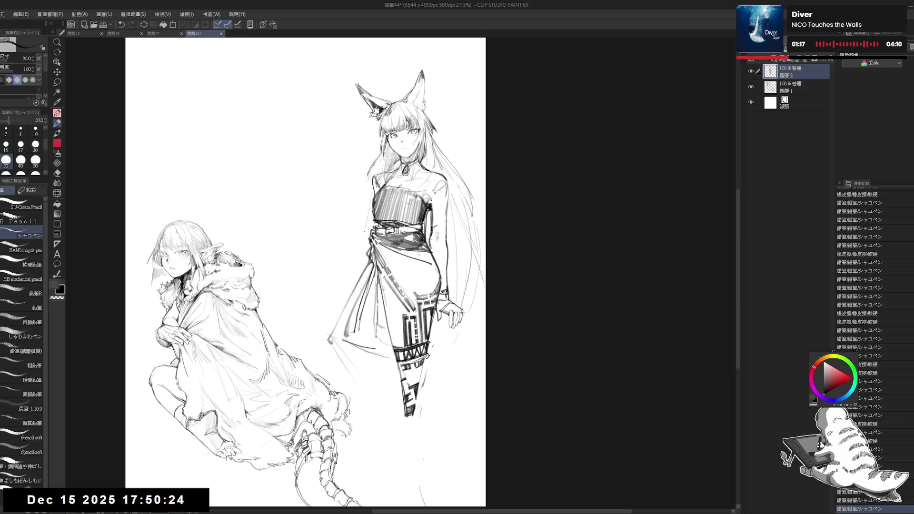
pyautogui.moveTo(364, 232); pyautogui.dragTo(364, 261)
pyautogui.moveTo(372, 194); pyautogui.dragTo(355, 310)
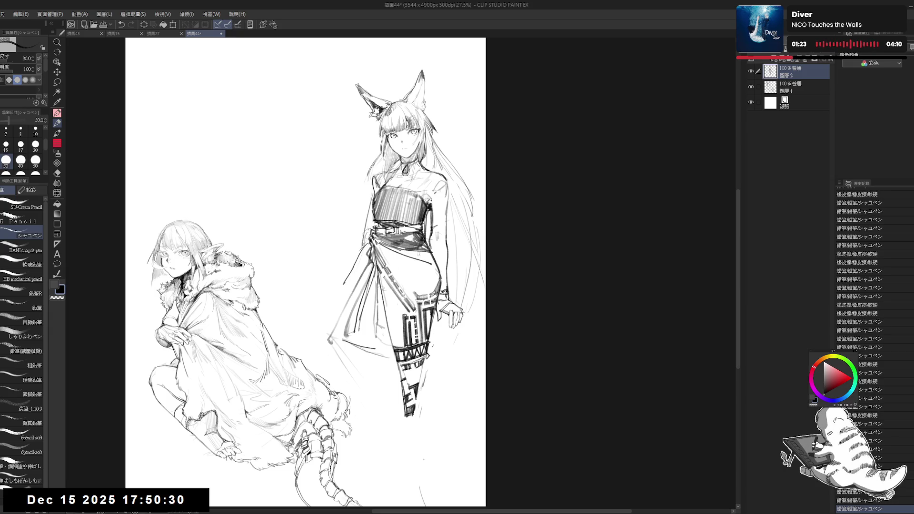
pyautogui.press('e')
pyautogui.moveTo(366, 252)
pyautogui.mouseDown()
pyautogui.moveTo(370, 200)
pyautogui.moveTo(375, 218)
pyautogui.mouseUp()
pyautogui.press('p')
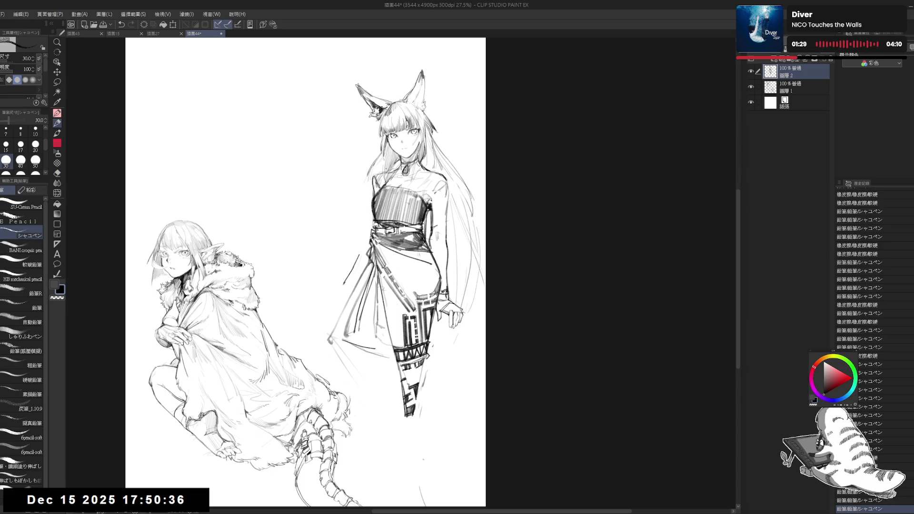
# Add short strokes beside her arm and replace the skirt's old left edge line
pyautogui.press('e')
pyautogui.moveTo(379, 174)
pyautogui.mouseDown()
pyautogui.moveTo(374, 197)
pyautogui.moveTo(375, 187)
pyautogui.mouseUp()
pyautogui.press('p')
pyautogui.press('e')
pyautogui.press('p')
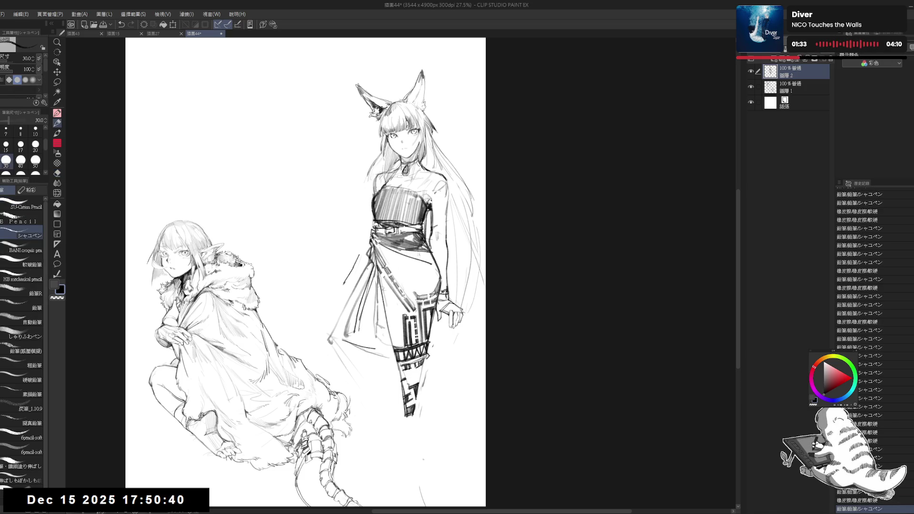
pyautogui.press('e')
pyautogui.moveTo(361, 248); pyautogui.dragTo(342, 289)
pyautogui.press('p')
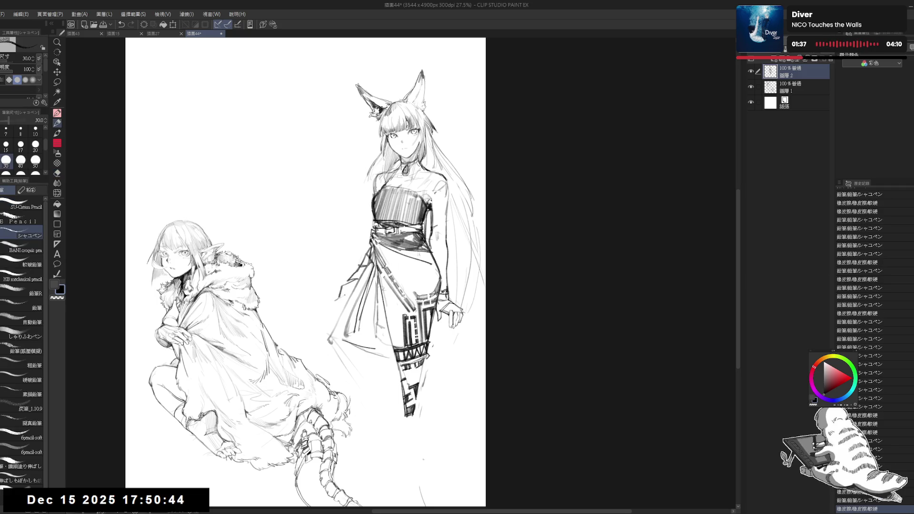
pyautogui.moveTo(343, 294)
pyautogui.mouseDown()
pyautogui.moveTo(349, 298)
pyautogui.moveTo(344, 268)
pyautogui.mouseUp()
# Erase leftover skirt-line strokes, redraw the left edge, and clear small marks near the skirt
pyautogui.press('e')
pyautogui.moveTo(330, 311); pyautogui.dragTo(343, 267)
pyautogui.press('p')
pyautogui.moveTo(337, 276)
pyautogui.mouseDown()
pyautogui.moveTo(342, 265)
pyautogui.moveTo(332, 283)
pyautogui.mouseUp()
pyautogui.press('e')
pyautogui.press('p')
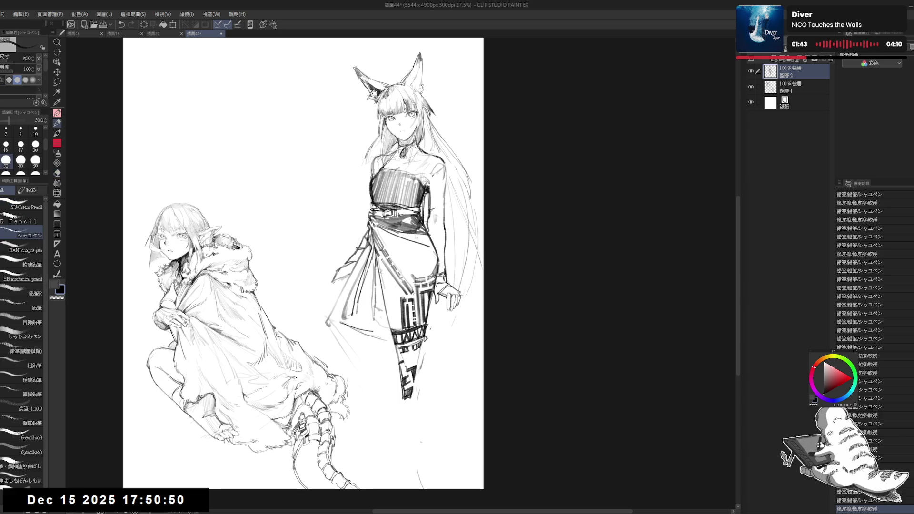
pyautogui.press('e')
pyautogui.moveTo(334, 345)
pyautogui.mouseDown()
pyautogui.moveTo(319, 313)
pyautogui.moveTo(390, 412)
pyautogui.mouseUp()
pyautogui.press('p')
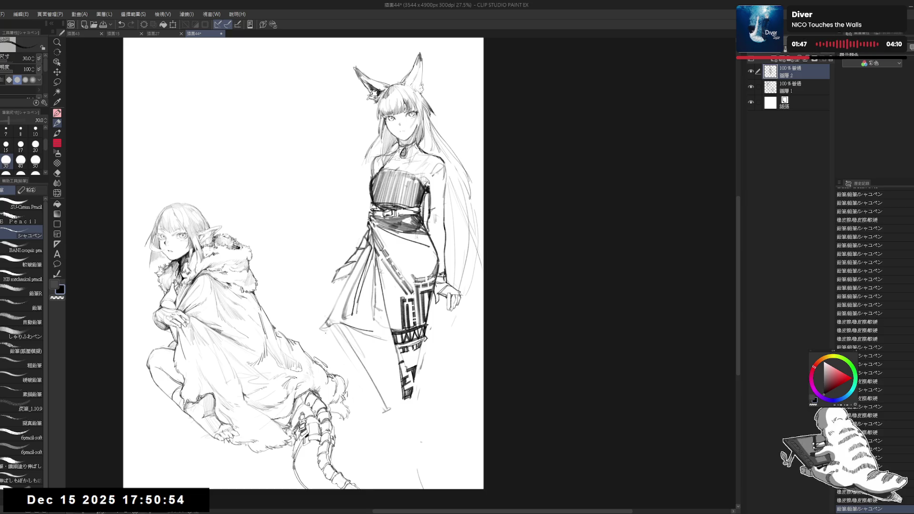
# Extend long diagonal and vertical lines below the skirt hem, then start scaling the figure
pyautogui.moveTo(326, 327); pyautogui.dragTo(322, 359)
pyautogui.press('e')
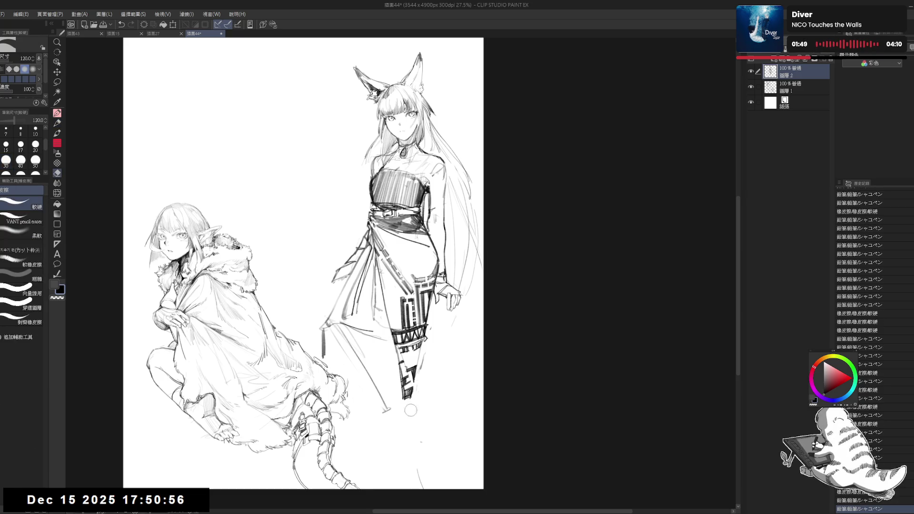
pyautogui.moveTo(407, 467); pyautogui.dragTo(419, 488)
pyautogui.press('p')
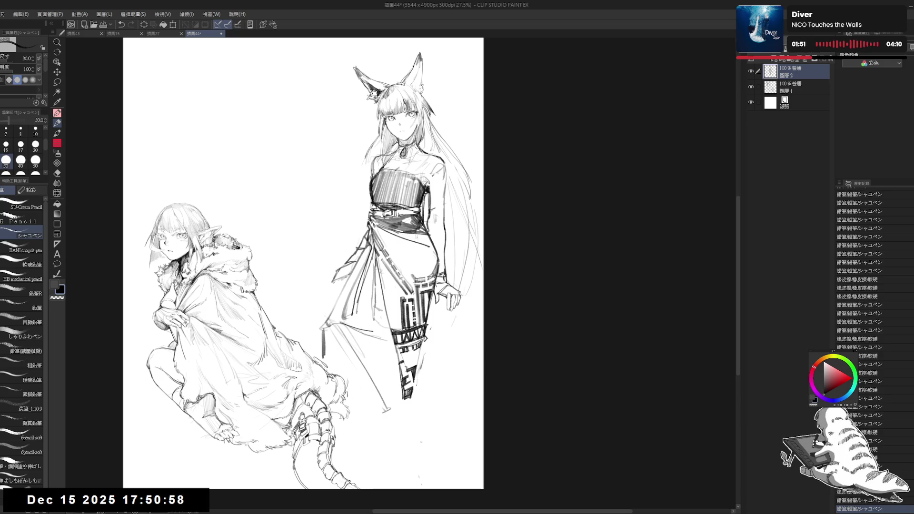
pyautogui.moveTo(415, 384); pyautogui.dragTo(415, 464)
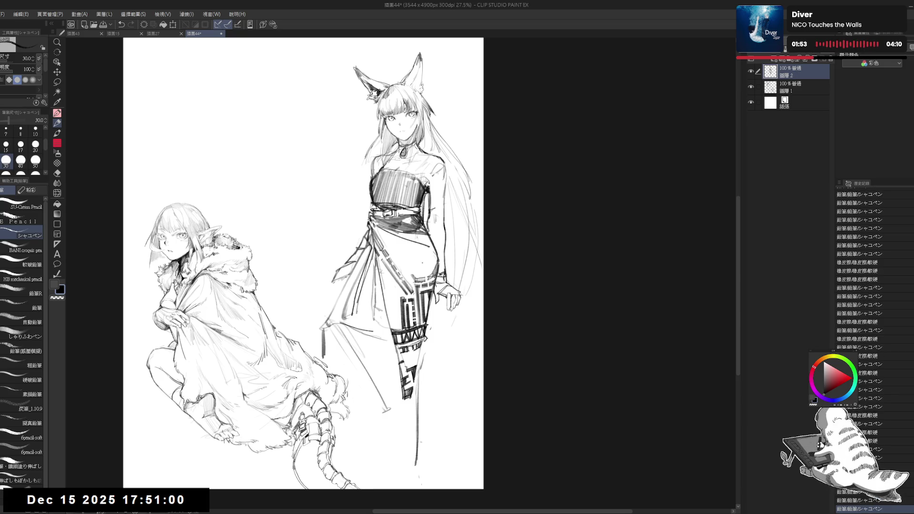
pyautogui.hotkey('ctrl', 't')
pyautogui.moveTo(401, 52); pyautogui.dragTo(404, 58)
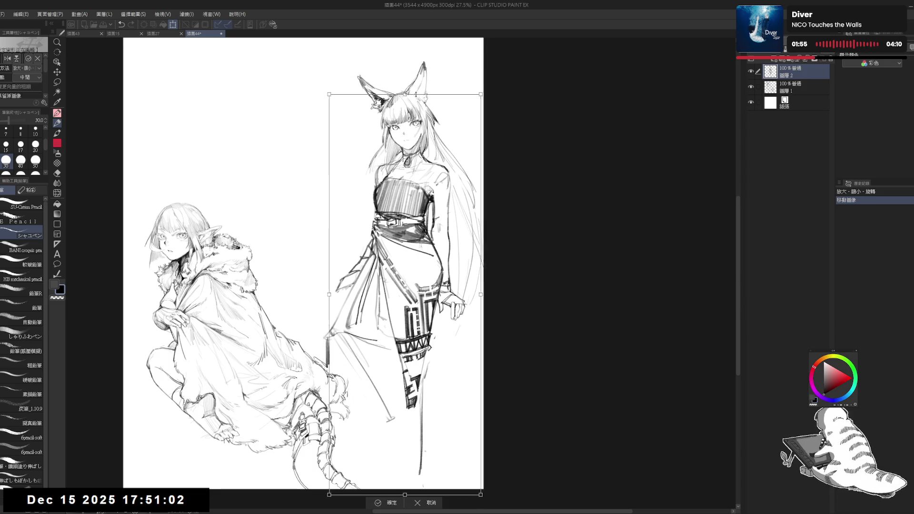
# Move the figure down and right, confirm the transform, and sketch longer skirt lines
pyautogui.moveTo(405, 191); pyautogui.dragTo(405, 228)
pyautogui.moveTo(421, 95)
pyautogui.mouseDown()
pyautogui.moveTo(423, 111)
pyautogui.moveTo(424, 33)
pyautogui.moveTo(429, 67)
pyautogui.mouseUp()
pyautogui.click(401, 467)
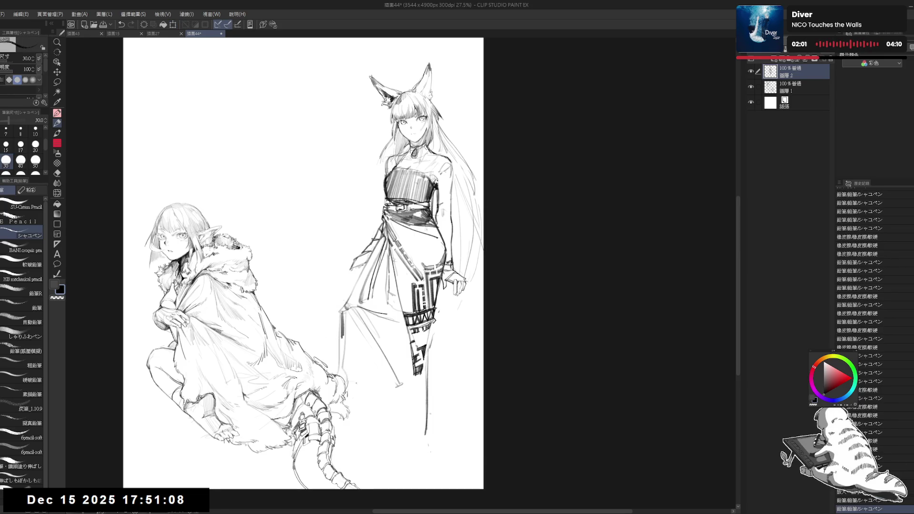
pyautogui.moveTo(352, 309)
pyautogui.mouseDown()
pyautogui.moveTo(387, 413)
pyautogui.moveTo(412, 454)
pyautogui.mouseUp()
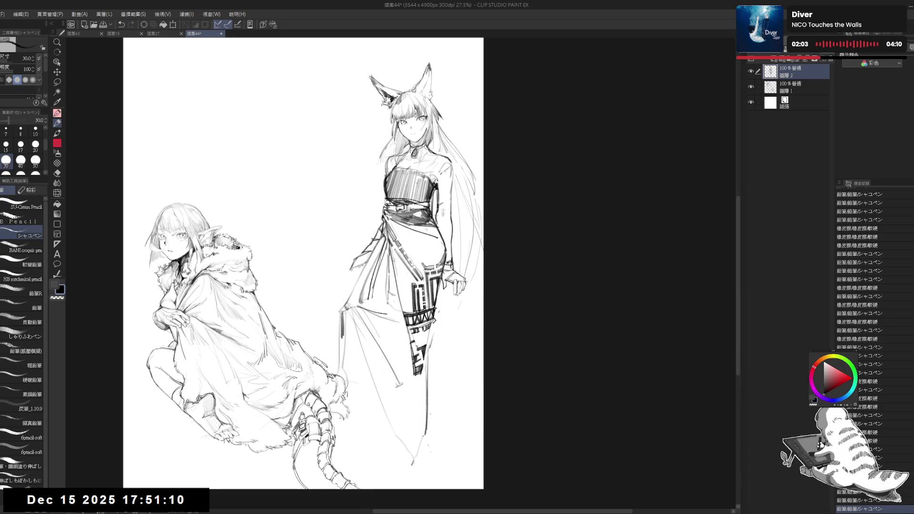
pyautogui.moveTo(400, 421)
pyautogui.mouseDown()
pyautogui.moveTo(421, 418)
pyautogui.moveTo(425, 430)
pyautogui.moveTo(407, 409)
pyautogui.moveTo(431, 376)
pyautogui.mouseUp()
# Try a right skirt edge line, undo it, and erase scribbles at the hem
pyautogui.press('e')
pyautogui.press('p')
pyautogui.moveTo(434, 302)
pyautogui.mouseDown()
pyautogui.moveTo(453, 418)
pyautogui.moveTo(446, 396)
pyautogui.moveTo(405, 413)
pyautogui.moveTo(422, 431)
pyautogui.mouseUp()
pyautogui.hotkey('ctrl', 'z')
pyautogui.press('e')
pyautogui.moveTo(400, 362)
pyautogui.mouseDown()
pyautogui.moveTo(381, 385)
pyautogui.moveTo(390, 376)
pyautogui.moveTo(406, 433)
pyautogui.mouseUp()
pyautogui.press('p')
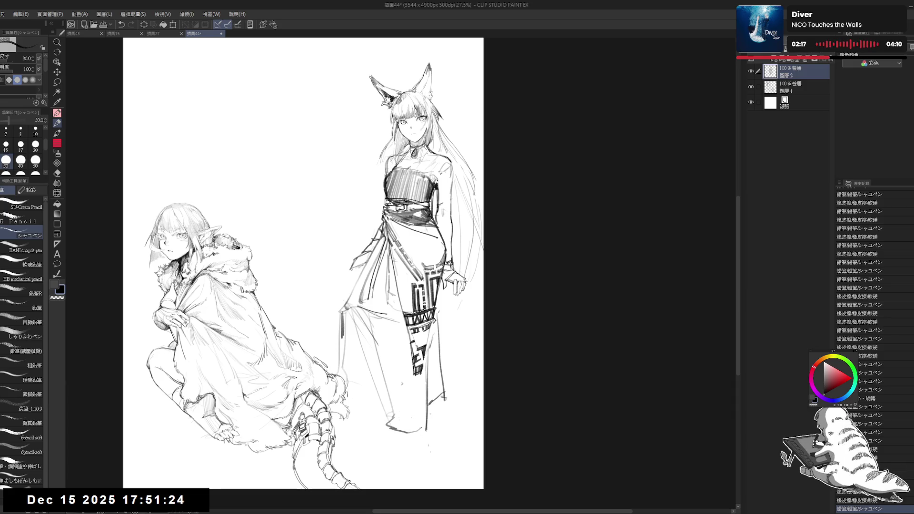
# Add a new skirt stroke and erase marks at the left skirt hem
pyautogui.press('e')
pyautogui.moveTo(412, 371); pyautogui.dragTo(396, 395)
pyautogui.press('p')
pyautogui.moveTo(400, 329)
pyautogui.mouseDown()
pyautogui.moveTo(388, 399)
pyautogui.moveTo(406, 434)
pyautogui.mouseUp()
pyautogui.press('e')
pyautogui.moveTo(395, 393)
pyautogui.mouseDown()
pyautogui.moveTo(391, 419)
pyautogui.moveTo(406, 418)
pyautogui.moveTo(382, 414)
pyautogui.moveTo(410, 443)
pyautogui.moveTo(406, 431)
pyautogui.moveTo(373, 430)
pyautogui.mouseUp()
pyautogui.press('p')
# Rework the skirt's left edge with flowing strokes, discarding a stray hem mark
pyautogui.press('e')
pyautogui.press('p')
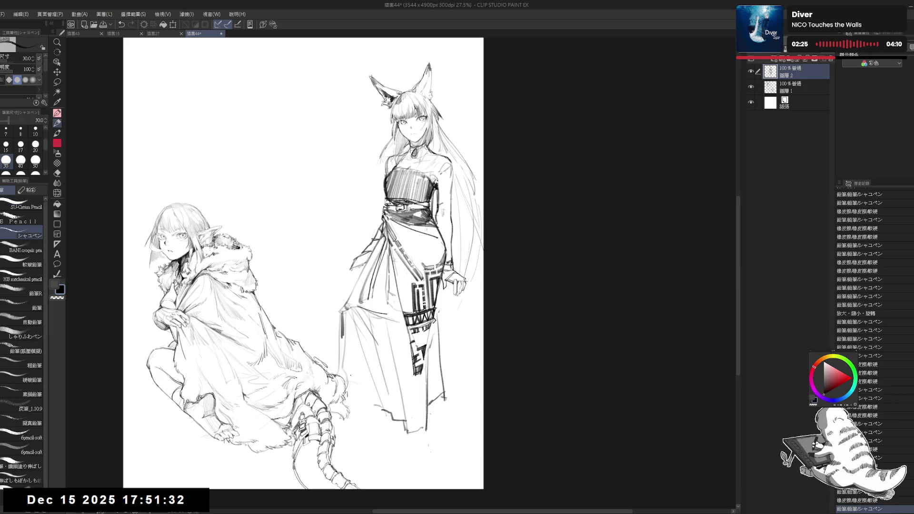
pyautogui.moveTo(346, 401); pyautogui.dragTo(373, 399)
pyautogui.scroll(-2, 303, 263)
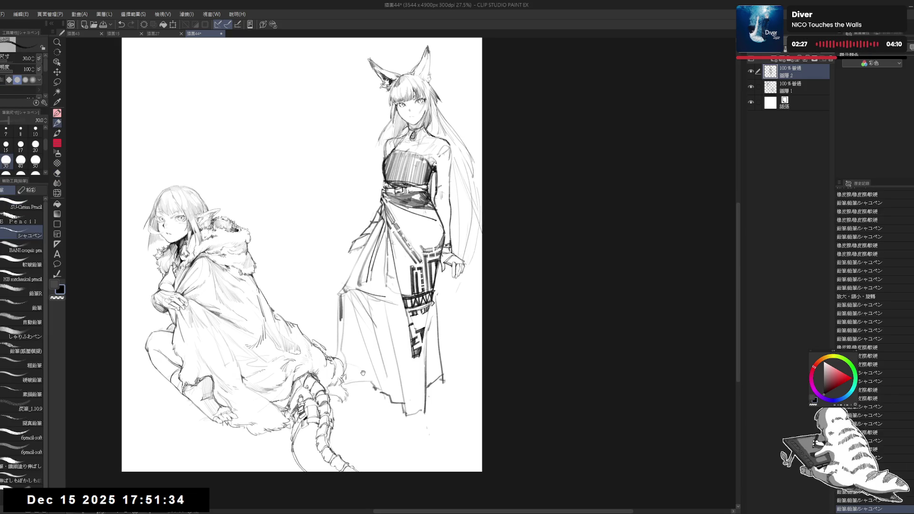
pyautogui.hotkey('ctrl', 'z')
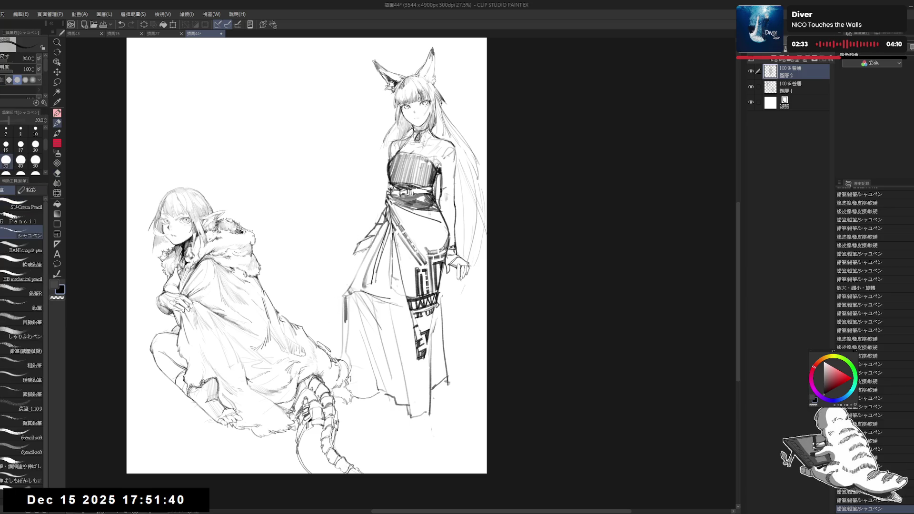
pyautogui.moveTo(357, 259); pyautogui.dragTo(335, 357)
pyautogui.moveTo(348, 290); pyautogui.dragTo(343, 369)
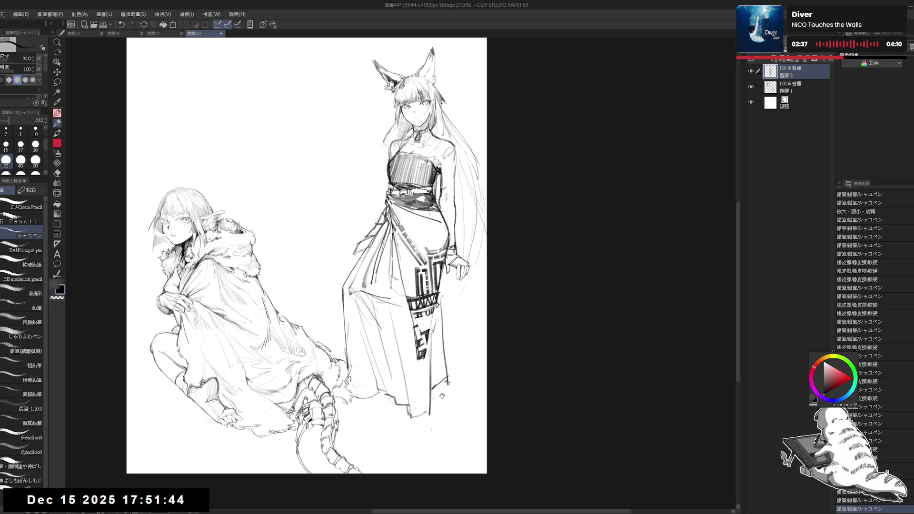
pyautogui.moveTo(304, 257); pyautogui.dragTo(302, 251)
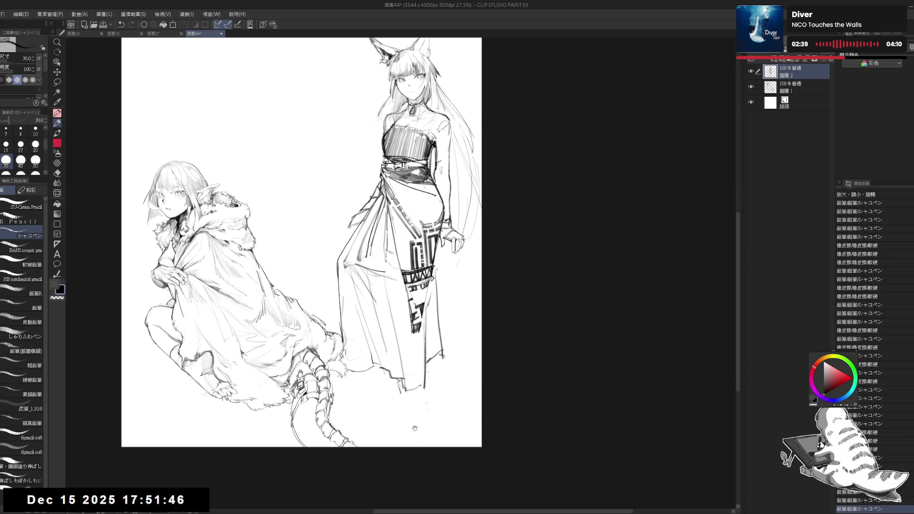
# Zoom in on the skirt hem, erase a small bit, and mark below it
pyautogui.hotkey('ctrl', '+')
pyautogui.press('e')
pyautogui.moveTo(402, 384)
pyautogui.mouseDown()
pyautogui.moveTo(399, 377)
pyautogui.moveTo(398, 405)
pyautogui.mouseUp()
pyautogui.press('p')
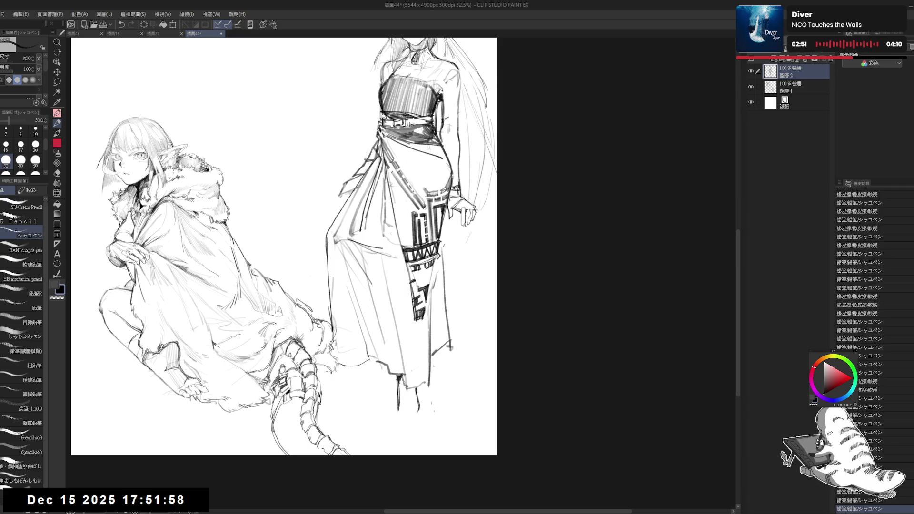
pyautogui.click(397, 425)
pyautogui.scroll(-1, 284, 246)
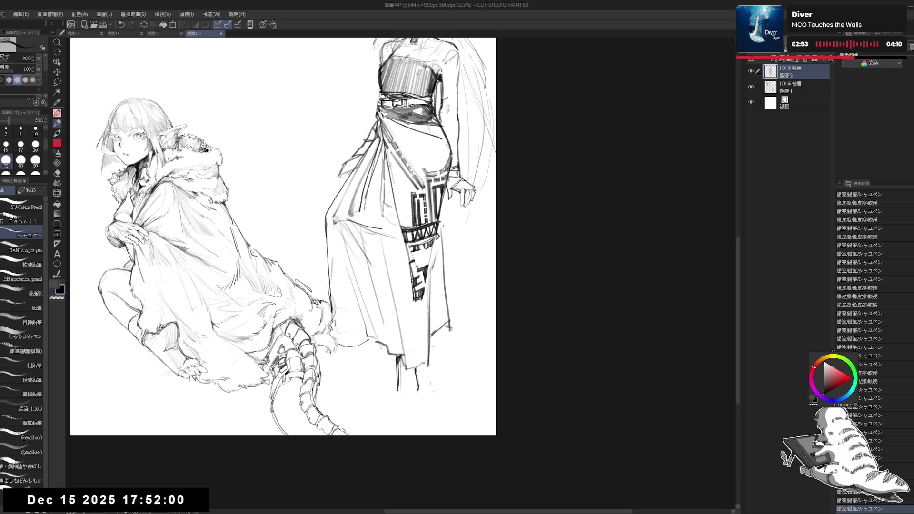
# Erase short strokes below the hem and at the ankle, adding a small dot
pyautogui.press('e')
pyautogui.moveTo(399, 373); pyautogui.dragTo(397, 386)
pyautogui.press('p')
pyautogui.press('e')
pyautogui.press('p')
pyautogui.click(393, 404)
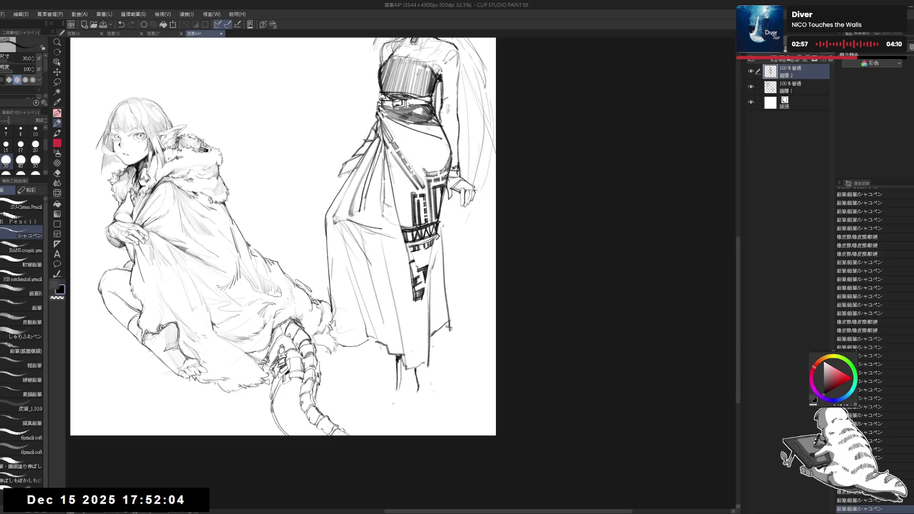
pyautogui.scroll(2, 403, 394)
pyautogui.press('e')
pyautogui.moveTo(397, 345); pyautogui.dragTo(403, 383)
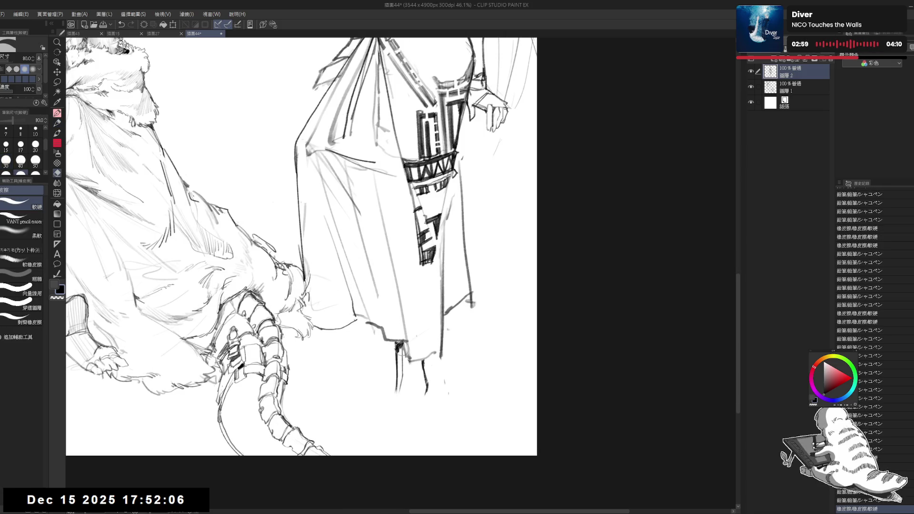
# Sketch the bare foot and toes, erasing stray toe and ankle lines
pyautogui.press('p')
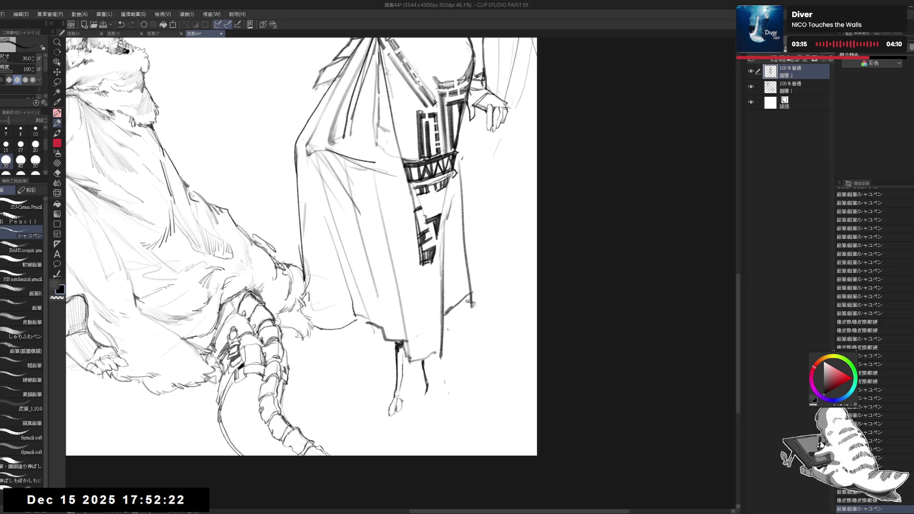
pyautogui.hotkey('ctrl', 'z')
pyautogui.press('e')
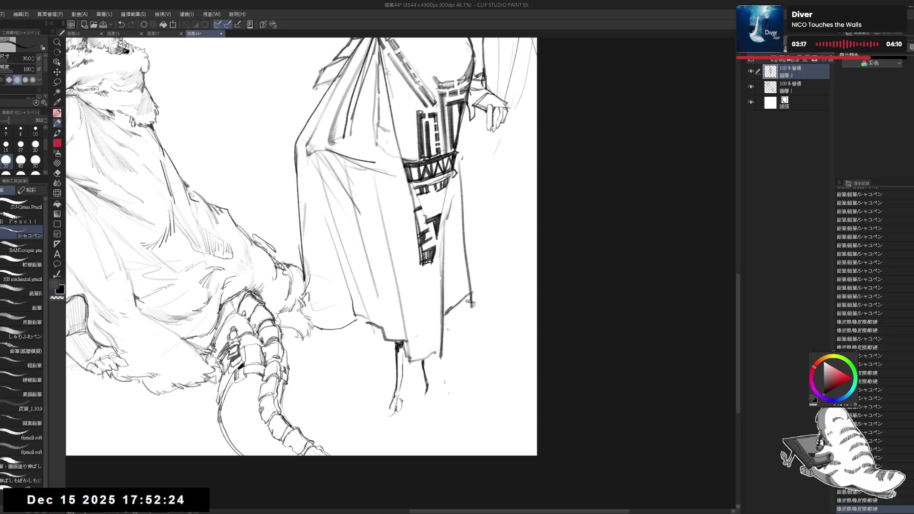
pyautogui.moveTo(391, 402); pyautogui.dragTo(396, 410)
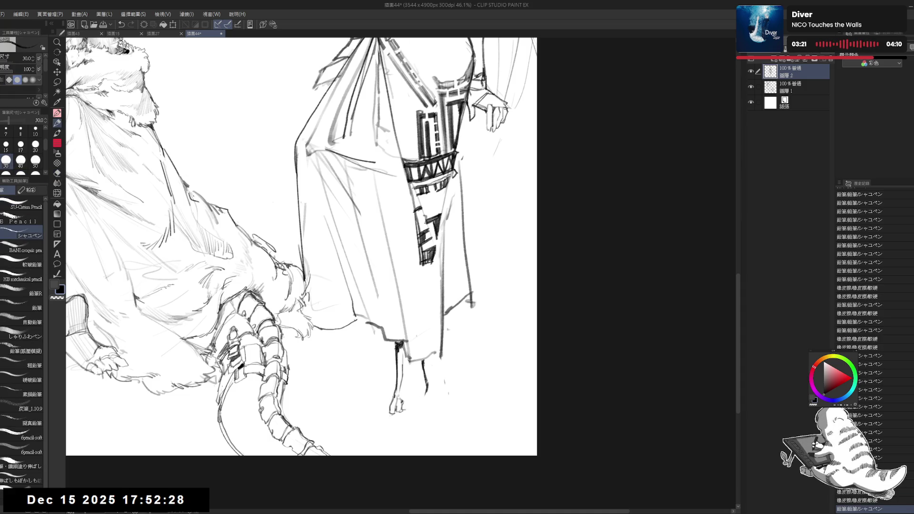
pyautogui.moveTo(400, 403); pyautogui.dragTo(408, 408)
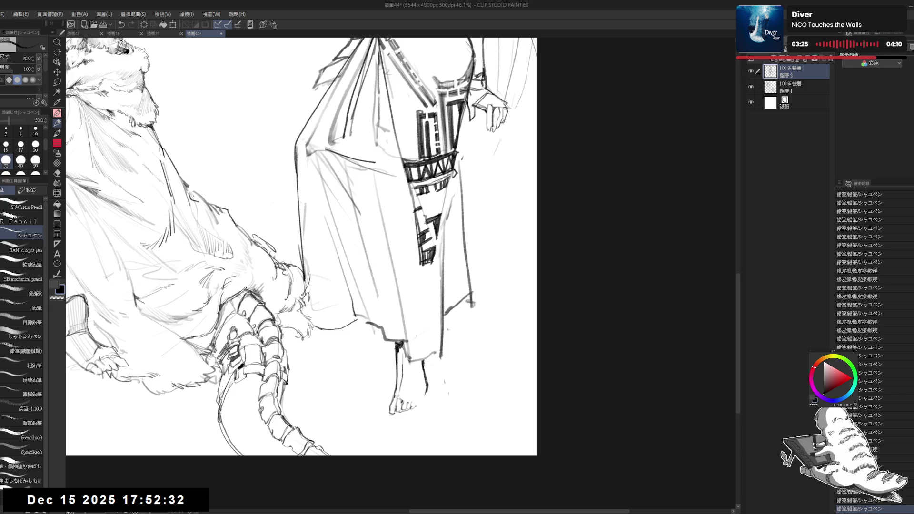
pyautogui.moveTo(426, 376)
pyautogui.mouseDown()
pyautogui.moveTo(411, 414)
pyautogui.moveTo(415, 402)
pyautogui.mouseUp()
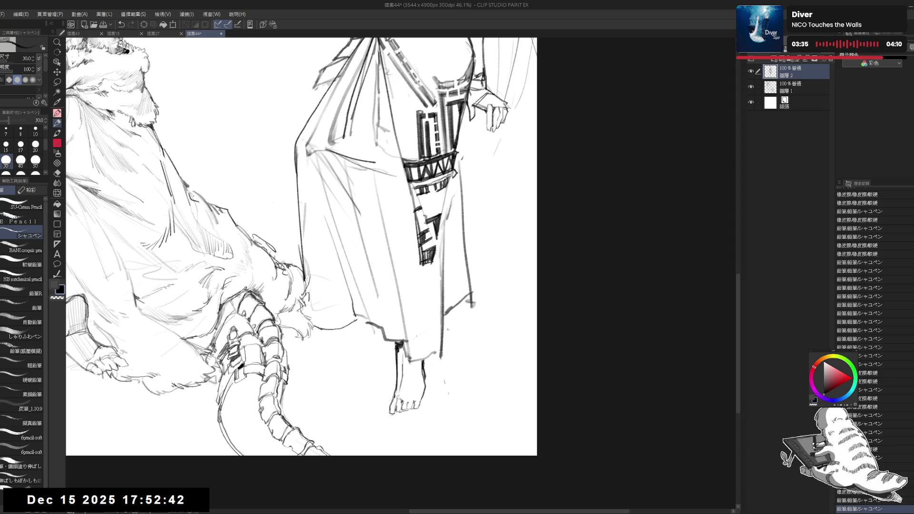
pyautogui.moveTo(416, 359); pyautogui.dragTo(423, 378)
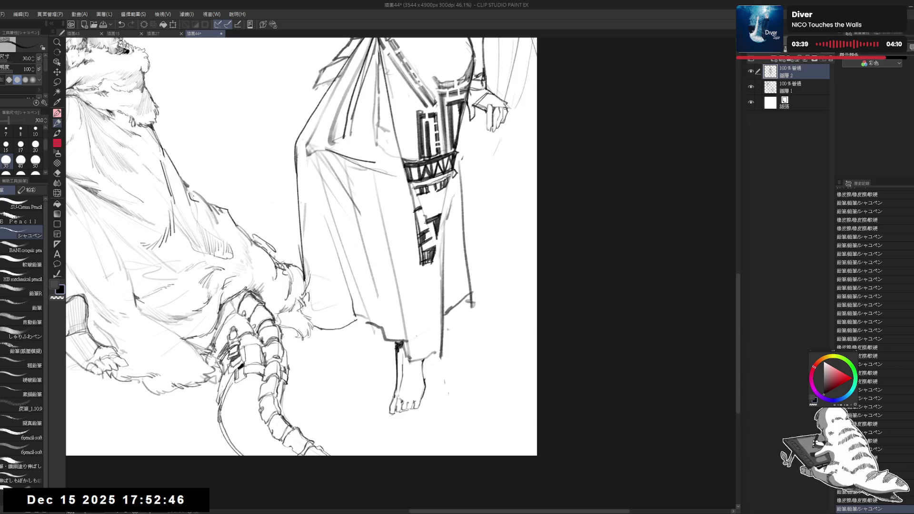
pyautogui.scroll(-3, 300, 247)
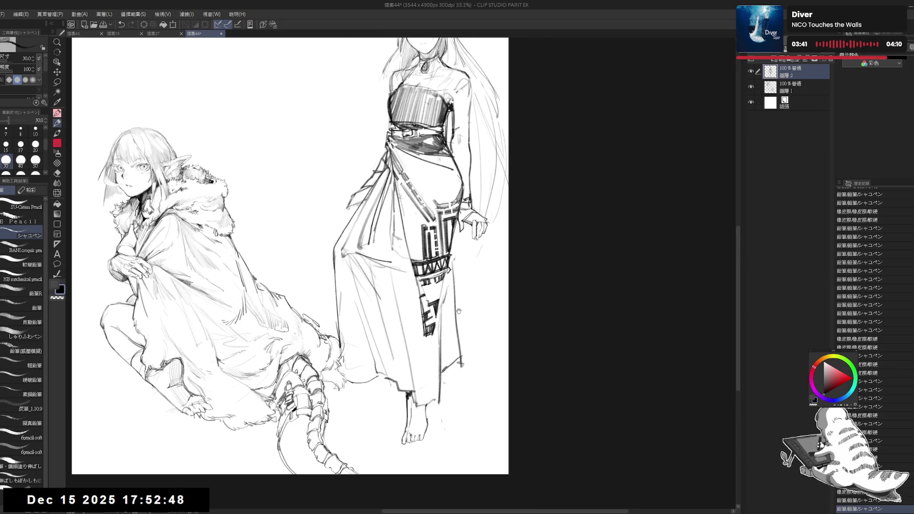
# Add a faint second-leg stroke and erase stray marks near the dress hem
pyautogui.moveTo(458, 311)
pyautogui.mouseDown()
pyautogui.moveTo(493, 361)
pyautogui.moveTo(480, 322)
pyautogui.mouseUp()
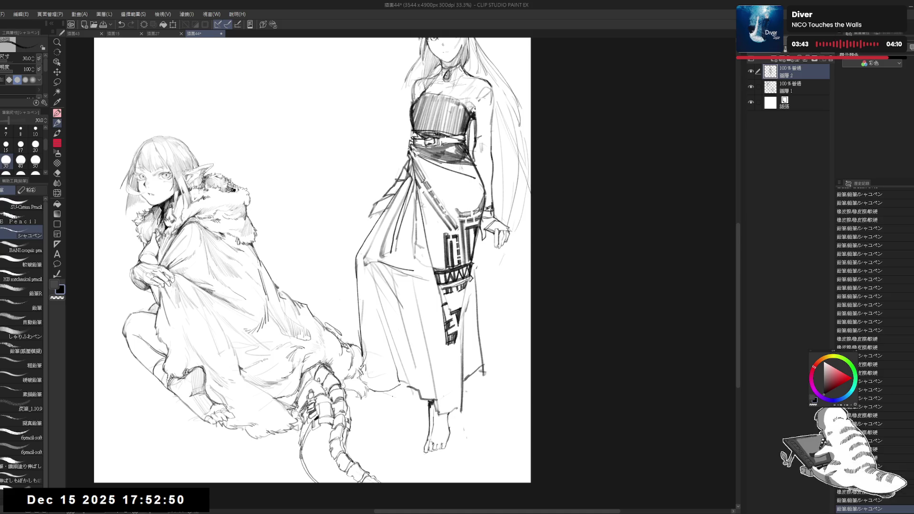
pyautogui.moveTo(392, 396); pyautogui.dragTo(385, 402)
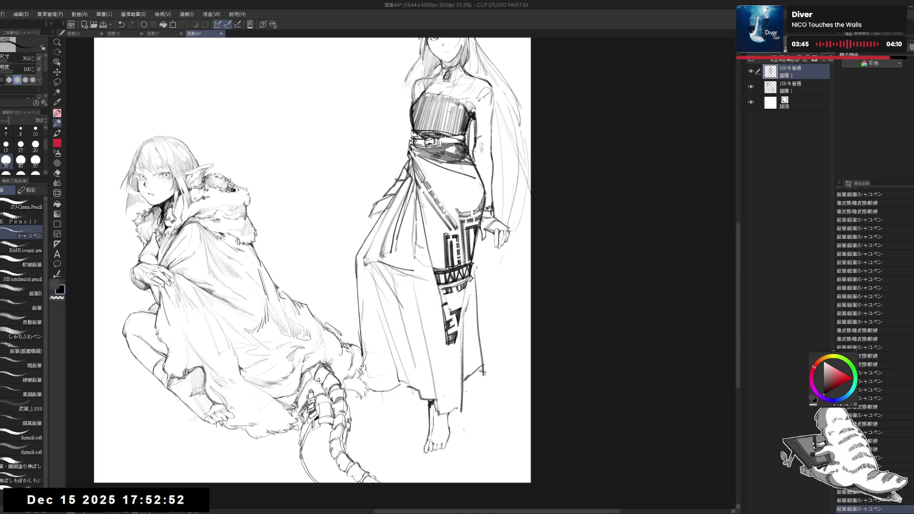
pyautogui.hotkey('ctrl', '-')
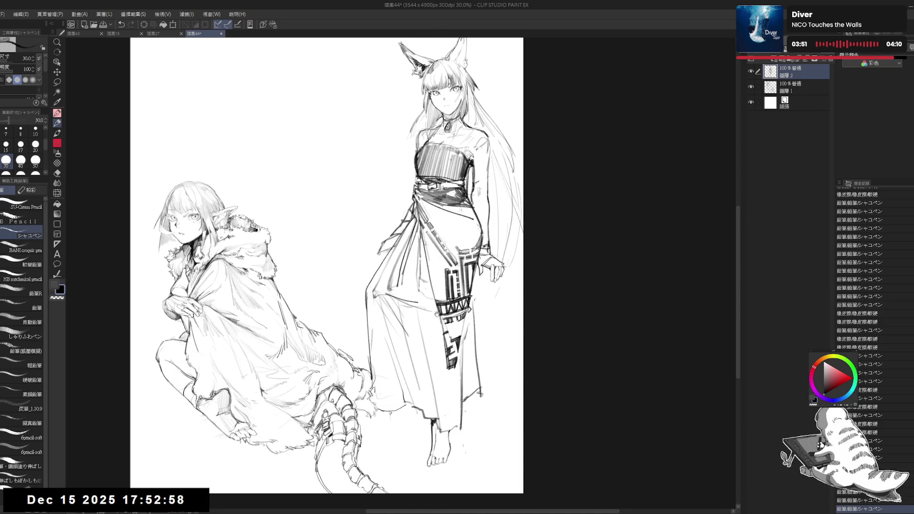
pyautogui.moveTo(326, 269); pyautogui.dragTo(322, 276)
pyautogui.moveTo(385, 428); pyautogui.dragTo(392, 417)
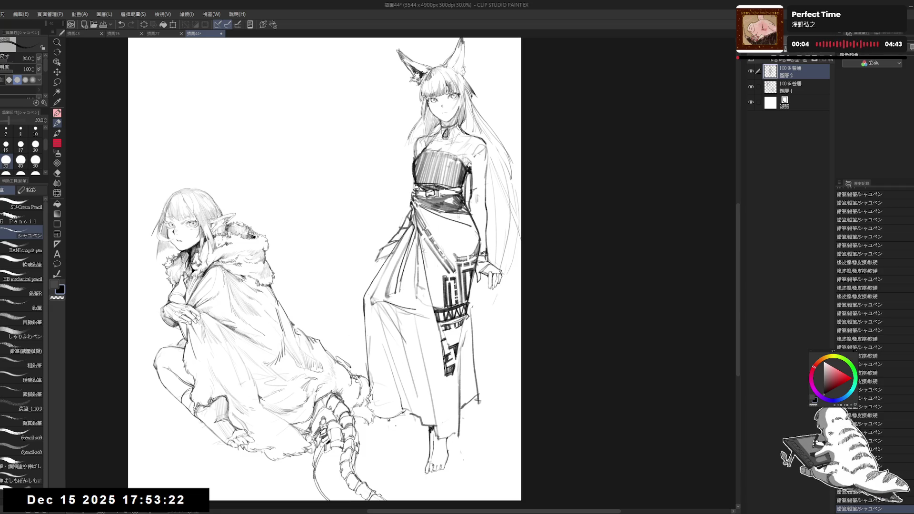
pyautogui.moveTo(395, 439)
pyautogui.mouseDown()
pyautogui.moveTo(397, 410)
pyautogui.moveTo(415, 391)
pyautogui.moveTo(399, 413)
pyautogui.moveTo(397, 443)
pyautogui.moveTo(390, 442)
pyautogui.moveTo(399, 444)
pyautogui.mouseUp()
pyautogui.press('e')
pyautogui.press('p')
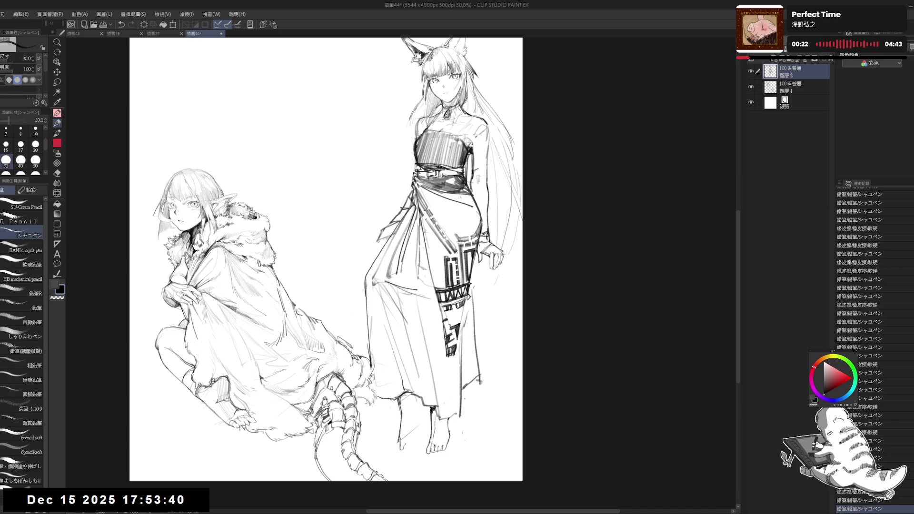
pyautogui.scroll(3, 410, 437)
# Redraw the left foot outline and a new left leg line, erasing the old strokes
pyautogui.press('e')
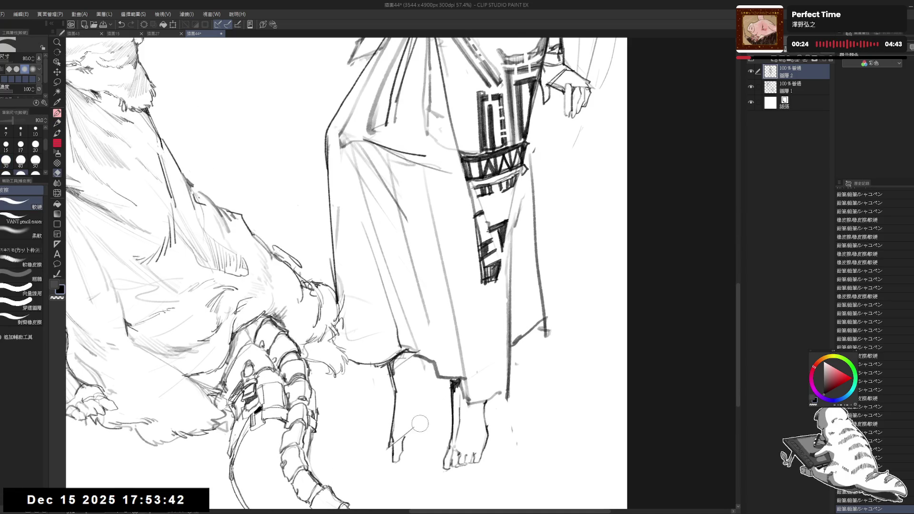
pyautogui.click(425, 416)
pyautogui.press('p')
pyautogui.moveTo(390, 442); pyautogui.dragTo(387, 451)
pyautogui.moveTo(391, 413); pyautogui.dragTo(381, 436)
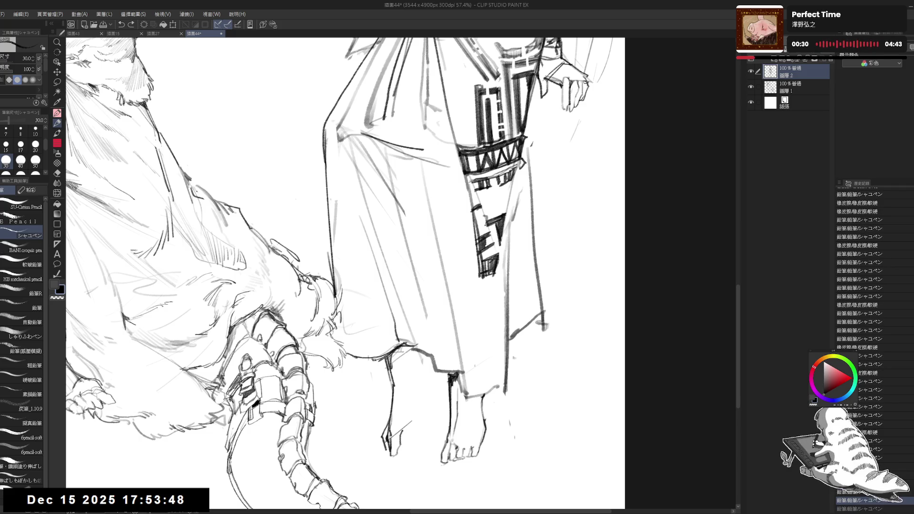
pyautogui.press('e')
pyautogui.moveTo(385, 431); pyautogui.dragTo(381, 443)
pyautogui.moveTo(402, 380); pyautogui.dragTo(387, 402)
pyautogui.press('p')
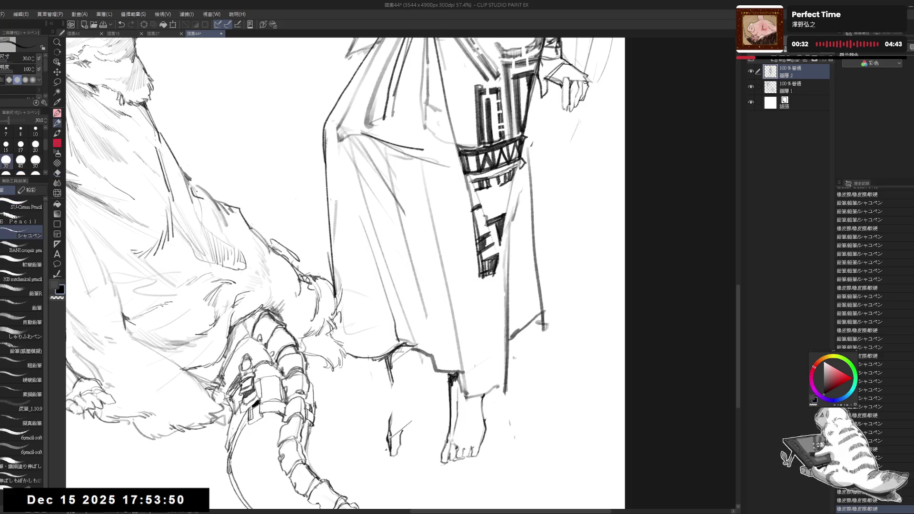
pyautogui.moveTo(389, 367)
pyautogui.mouseDown()
pyautogui.moveTo(388, 450)
pyautogui.moveTo(393, 430)
pyautogui.mouseUp()
# Replace the old left leg lines with a new leg contour and a short shin line
pyautogui.press('e')
pyautogui.press('p')
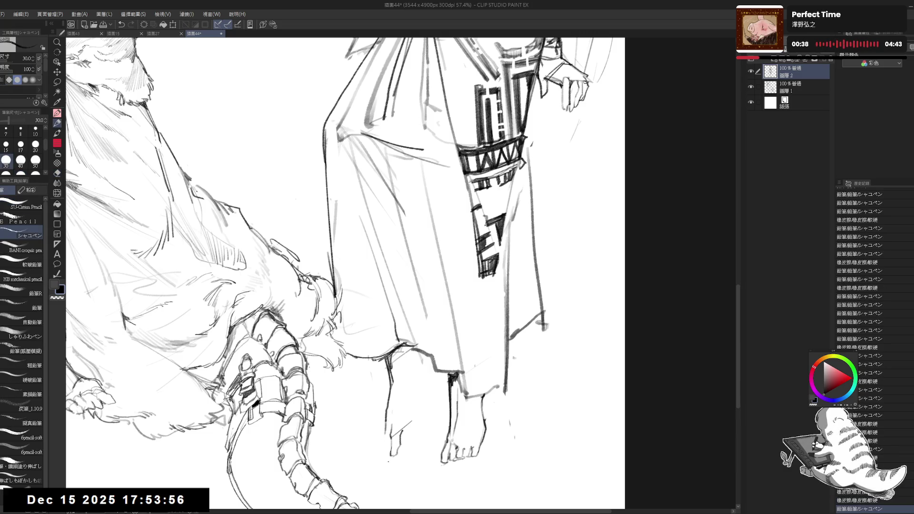
pyautogui.press('e')
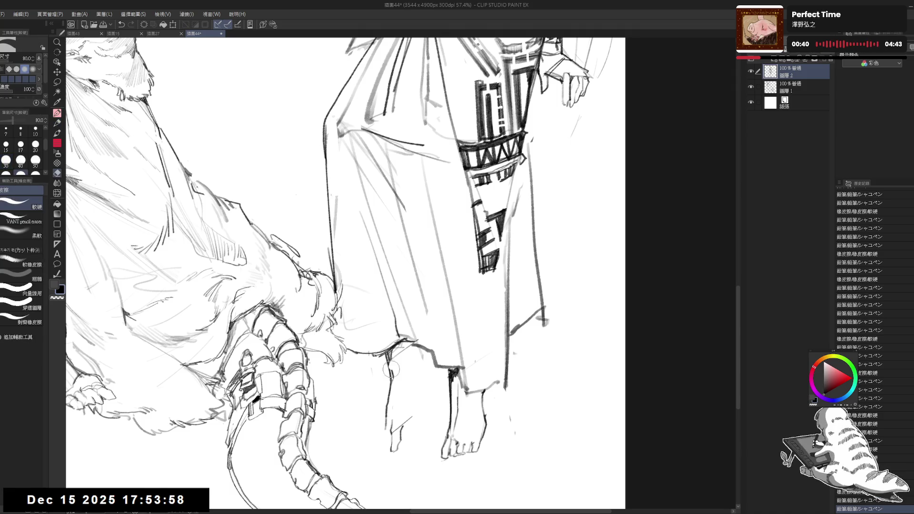
pyautogui.moveTo(390, 369); pyautogui.dragTo(386, 418)
pyautogui.press('p')
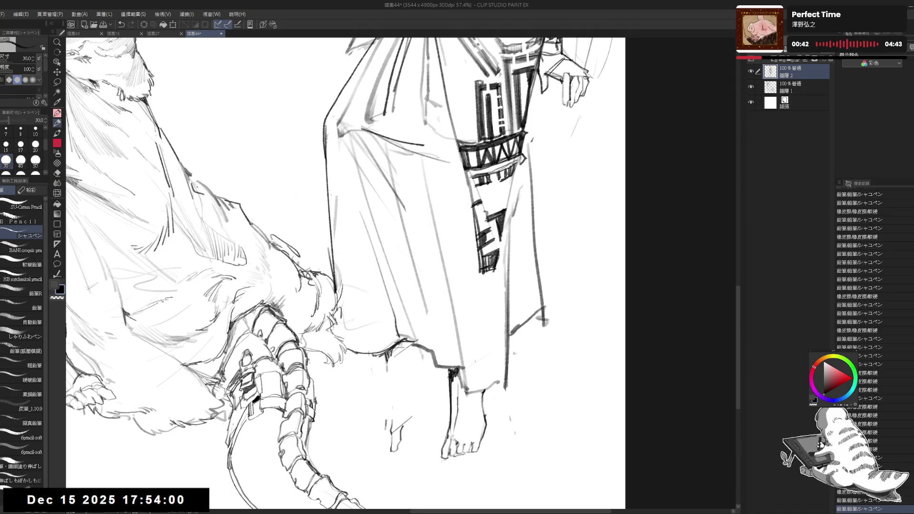
pyautogui.moveTo(387, 362); pyautogui.dragTo(390, 394)
pyautogui.press('e')
pyautogui.press('p')
pyautogui.press('e')
pyautogui.press('p')
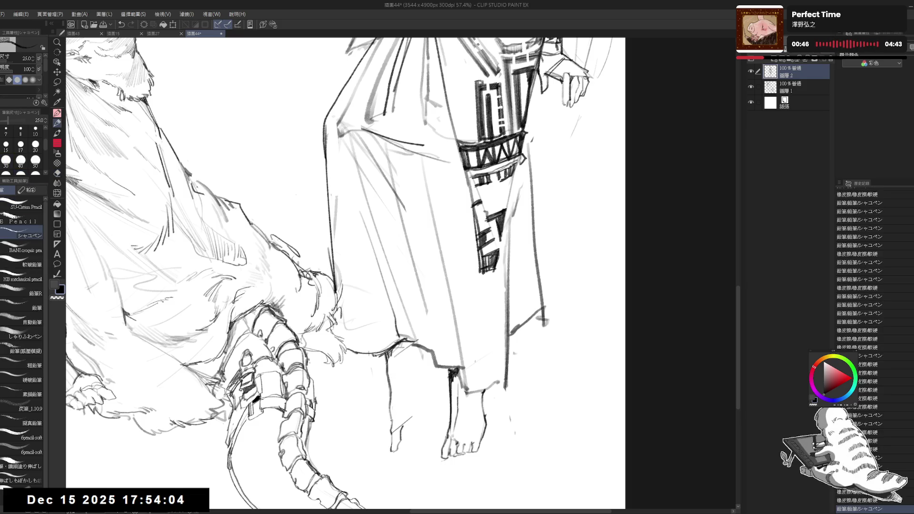
pyautogui.moveTo(387, 410); pyautogui.dragTo(389, 420)
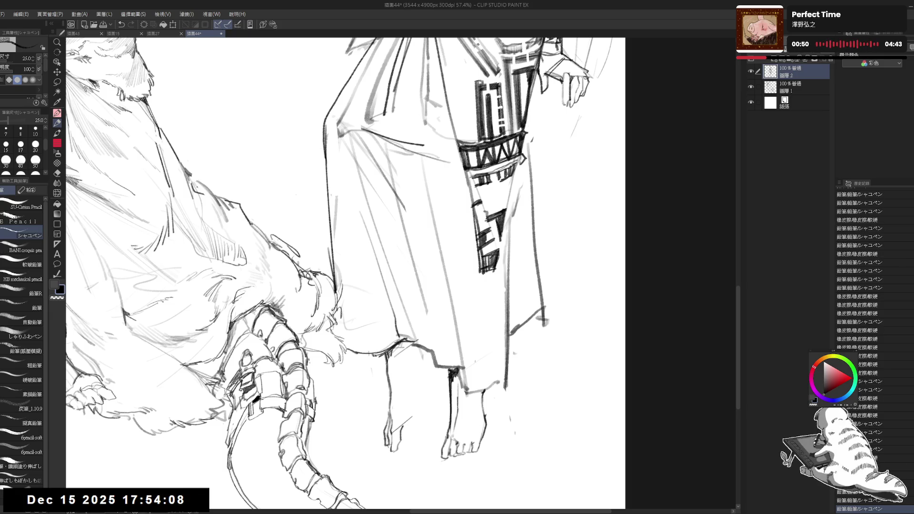
# Tidy the left foot and darken the ankle, lower leg and knee lines under the dress
pyautogui.press('e')
pyautogui.moveTo(404, 421); pyautogui.dragTo(395, 431)
pyautogui.press('p')
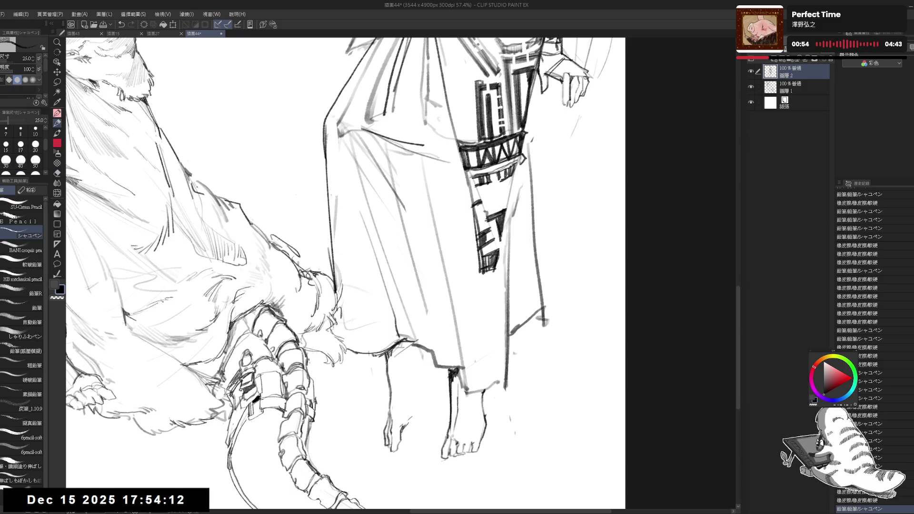
pyautogui.moveTo(412, 399)
pyautogui.mouseDown()
pyautogui.moveTo(410, 408)
pyautogui.moveTo(411, 387)
pyautogui.mouseUp()
pyautogui.moveTo(422, 343)
pyautogui.mouseDown()
pyautogui.moveTo(414, 353)
pyautogui.moveTo(428, 370)
pyautogui.moveTo(420, 374)
pyautogui.mouseUp()
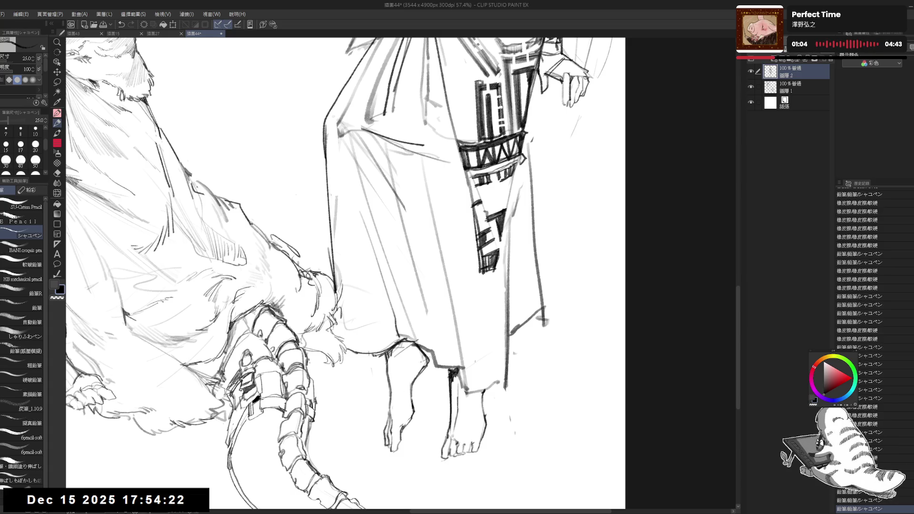
pyautogui.press('e')
pyautogui.moveTo(390, 439); pyautogui.dragTo(387, 446)
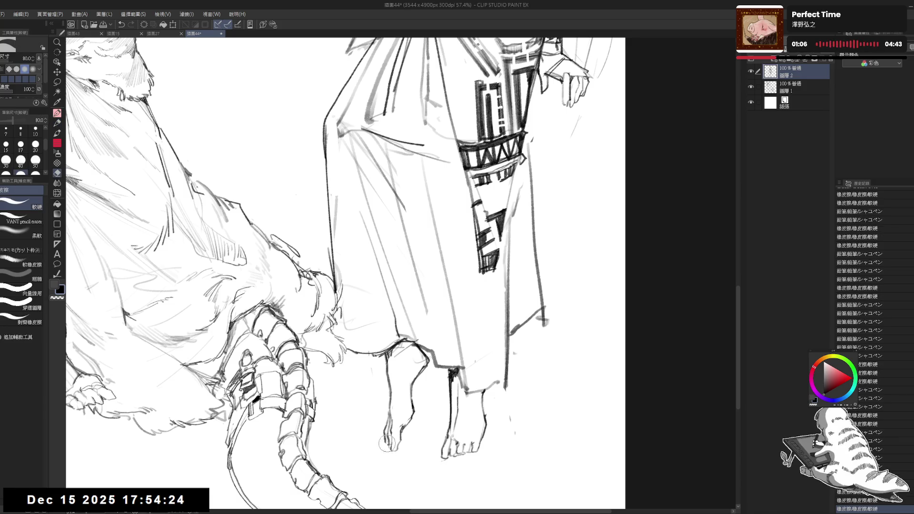
pyautogui.press('p')
pyautogui.moveTo(422, 371)
pyautogui.mouseDown()
pyautogui.moveTo(467, 312)
pyautogui.moveTo(444, 348)
pyautogui.mouseUp()
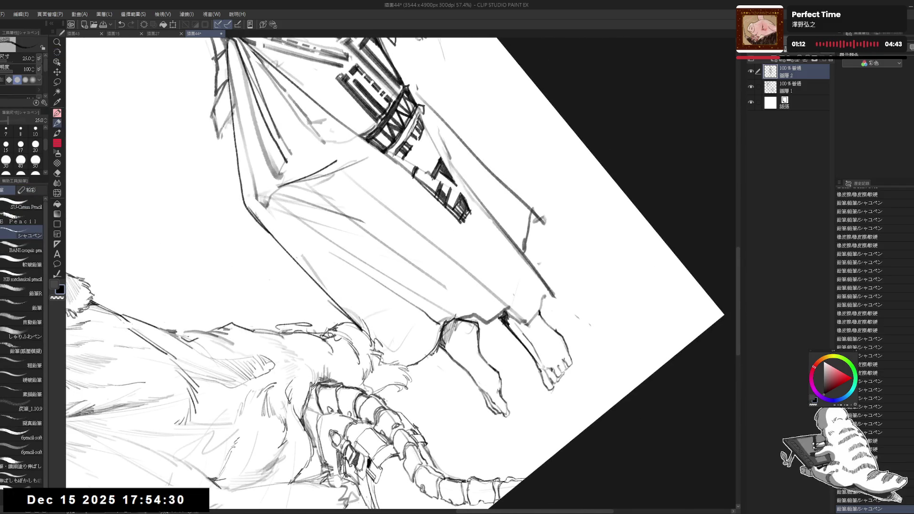
pyautogui.moveTo(465, 319); pyautogui.dragTo(456, 329)
# Return the canvas upright, mark the ankle, zoom out and erase a spot near the dress
pyautogui.hotkey('ctrl', '@')
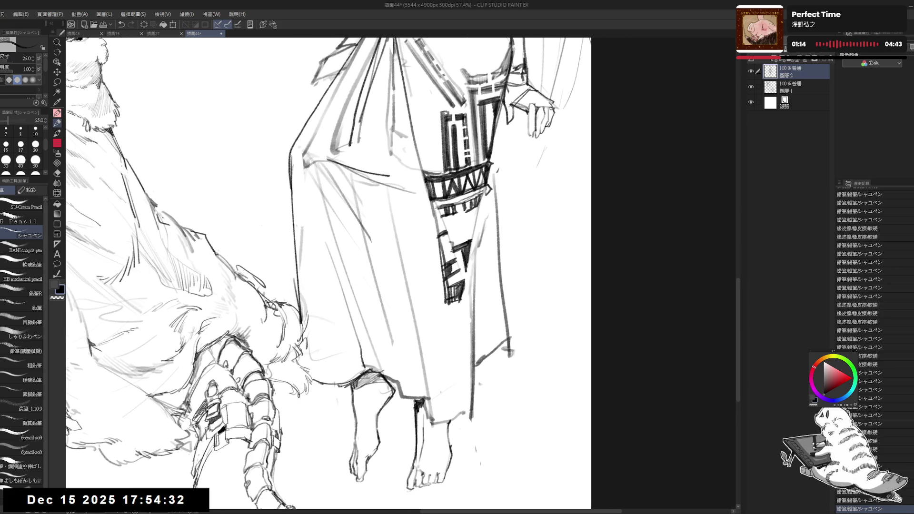
pyautogui.click(413, 394)
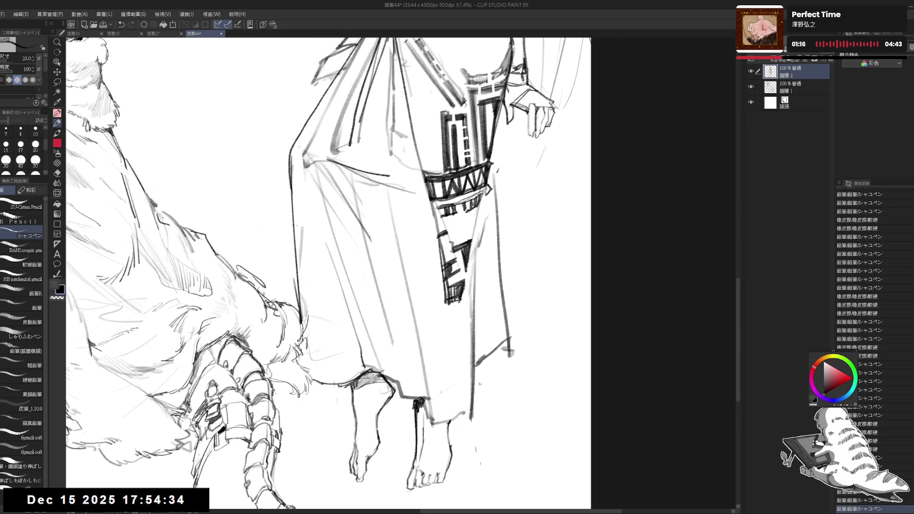
pyautogui.hotkey('ctrl', '-')
pyautogui.hotkey('ctrl', '-')
pyautogui.moveTo(462, 291); pyautogui.dragTo(456, 375)
pyautogui.press('e')
pyautogui.moveTo(453, 264); pyautogui.dragTo(439, 252)
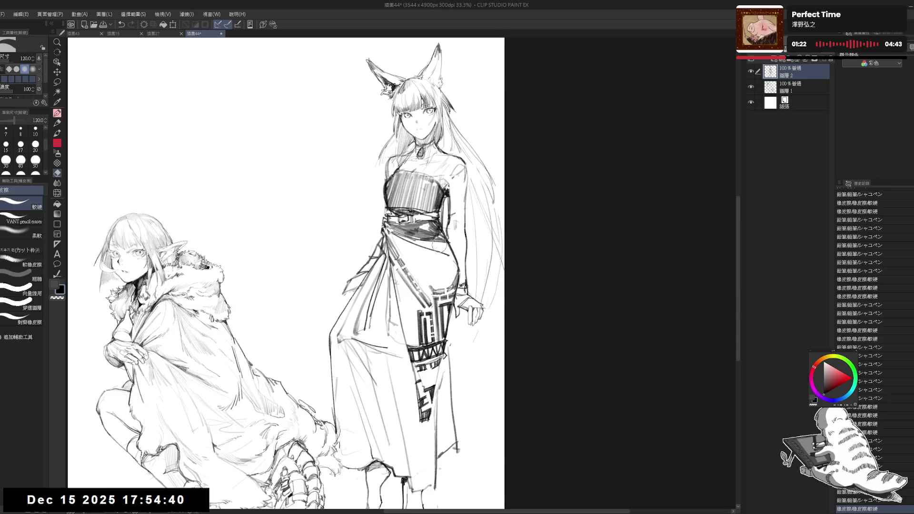
# Erase stray lines near the dress and redraw its left edge stroke
pyautogui.press('p')
pyautogui.press('^')
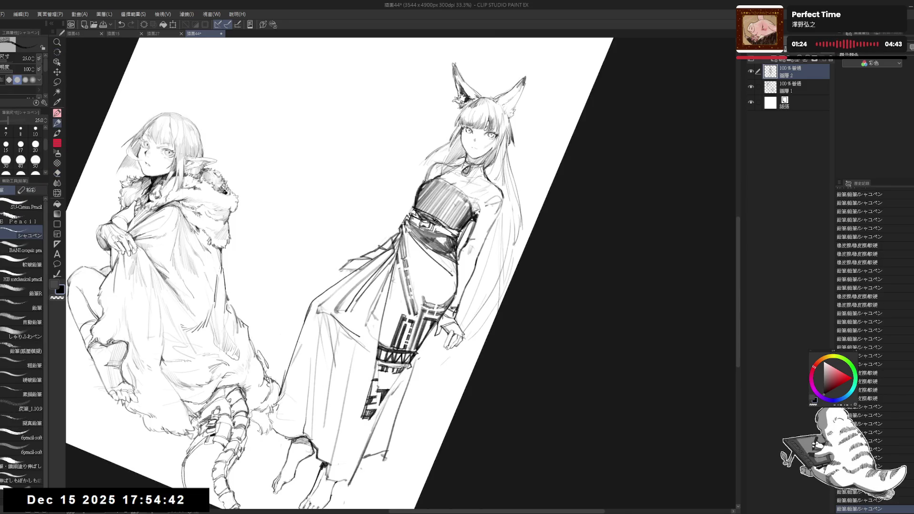
pyautogui.press('@')
pyautogui.moveTo(381, 364); pyautogui.dragTo(378, 346)
pyautogui.press('e')
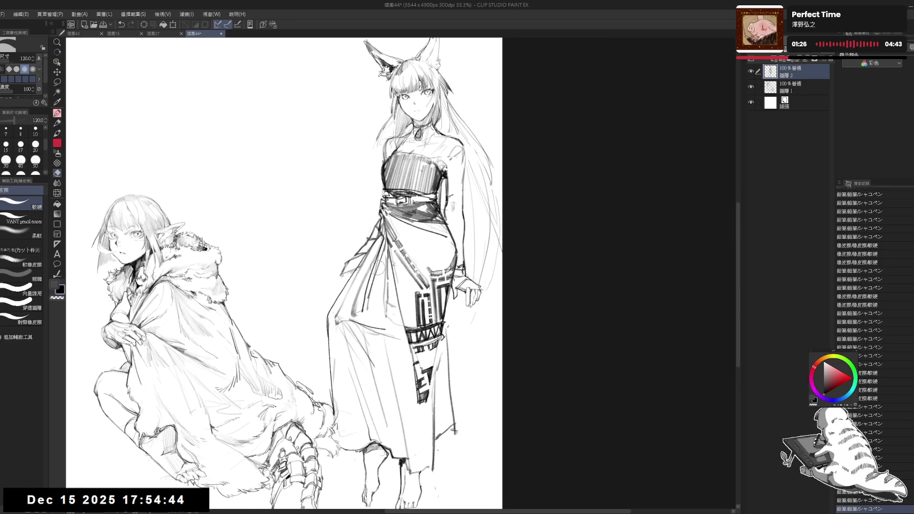
pyautogui.moveTo(341, 307)
pyautogui.mouseDown()
pyautogui.moveTo(334, 325)
pyautogui.moveTo(333, 314)
pyautogui.moveTo(361, 292)
pyautogui.mouseUp()
pyautogui.press('p')
pyautogui.moveTo(376, 240)
pyautogui.mouseDown()
pyautogui.moveTo(322, 318)
pyautogui.moveTo(372, 314)
pyautogui.mouseUp()
pyautogui.hotkey('ctrl', 'z')
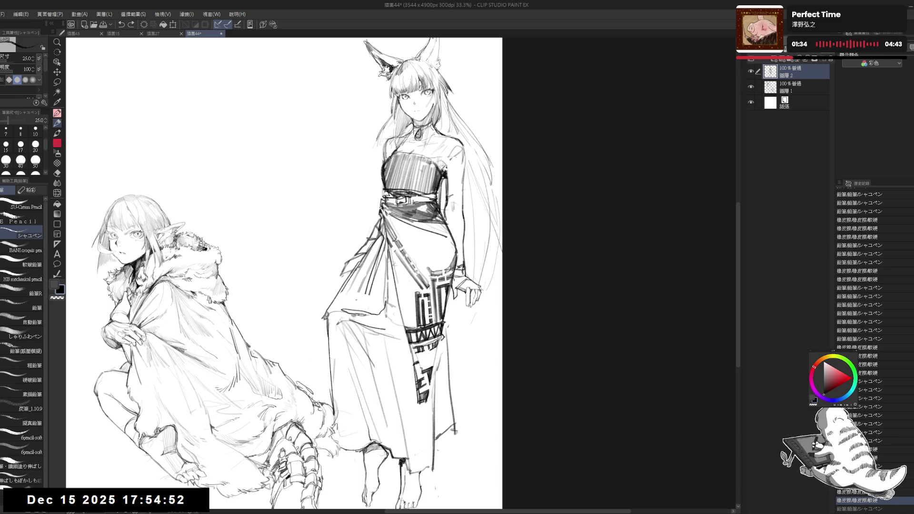
pyautogui.moveTo(388, 248); pyautogui.dragTo(384, 301)
# Hatch the dress's upper-left side and darken its lower-left edge
pyautogui.press('e')
pyautogui.moveTo(343, 321); pyautogui.dragTo(369, 306)
pyautogui.press('p')
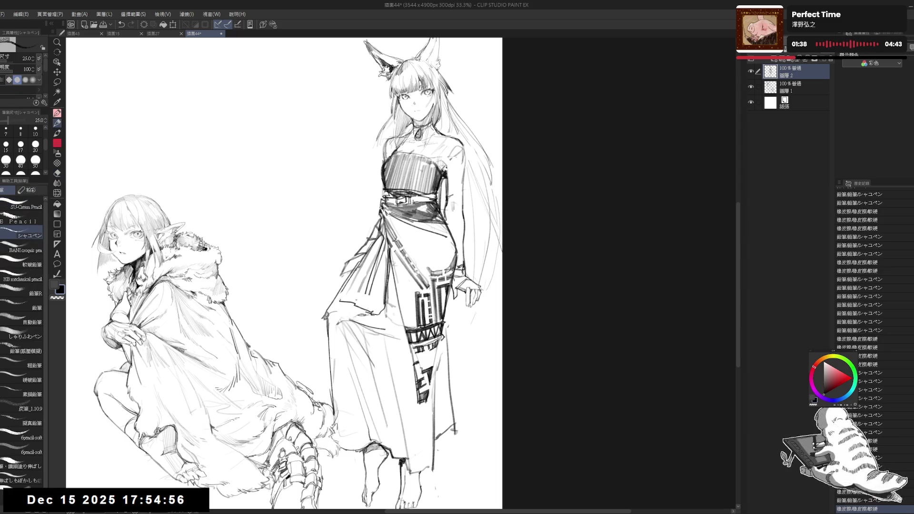
pyautogui.moveTo(374, 246); pyautogui.dragTo(340, 301)
pyautogui.moveTo(383, 231)
pyautogui.mouseDown()
pyautogui.moveTo(338, 296)
pyautogui.moveTo(349, 301)
pyautogui.moveTo(332, 318)
pyautogui.mouseUp()
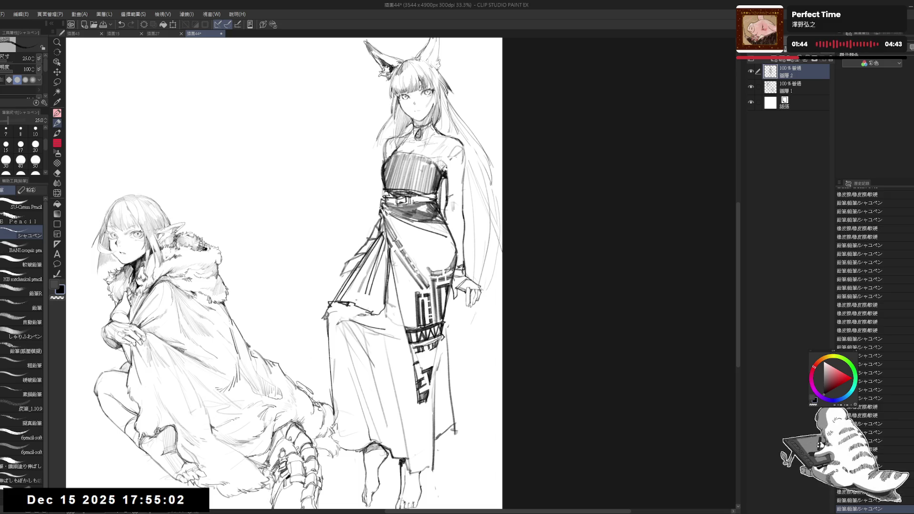
pyautogui.moveTo(361, 260); pyautogui.dragTo(326, 307)
pyautogui.moveTo(328, 306); pyautogui.dragTo(328, 388)
# Touch up the dress's left edge with a new long line running down it
pyautogui.press('e')
pyautogui.moveTo(339, 298)
pyautogui.mouseDown()
pyautogui.moveTo(323, 328)
pyautogui.moveTo(328, 323)
pyautogui.mouseUp()
pyautogui.press('p')
pyautogui.press('e')
pyautogui.press('p')
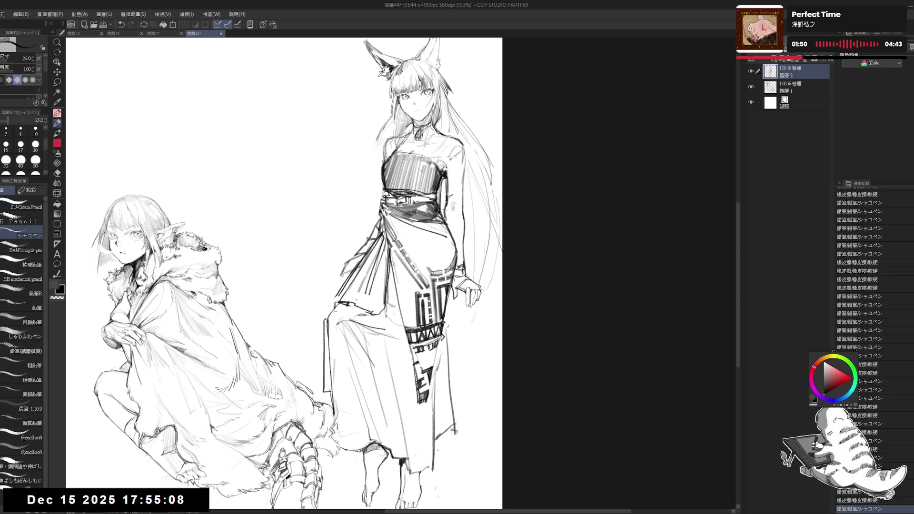
pyautogui.moveTo(341, 290)
pyautogui.mouseDown()
pyautogui.moveTo(323, 325)
pyautogui.moveTo(321, 391)
pyautogui.mouseUp()
pyautogui.scroll(-2, 283, 275)
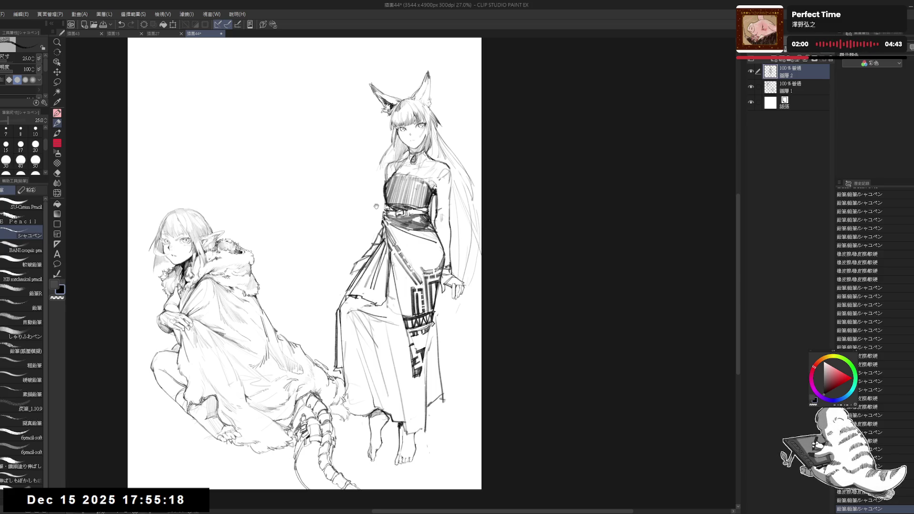
pyautogui.scroll(3, 376, 206)
# Erase the old hair lines on the right side of the woman's face
pyautogui.press('e')
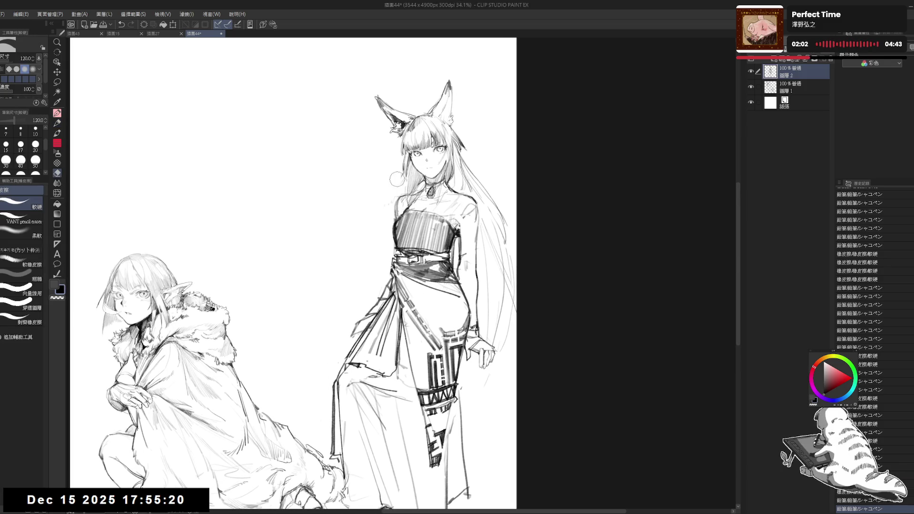
pyautogui.press('[')
pyautogui.press('[')
pyautogui.scroll(2, 396, 179)
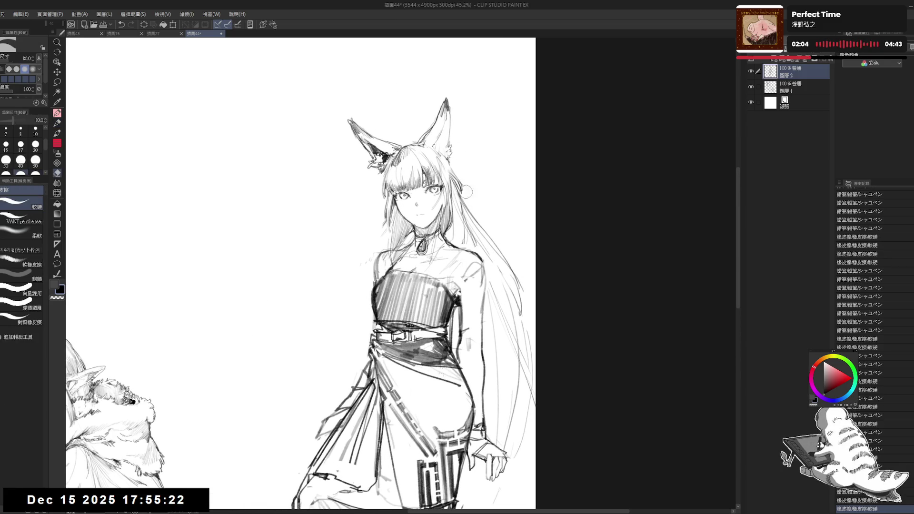
pyautogui.press('p')
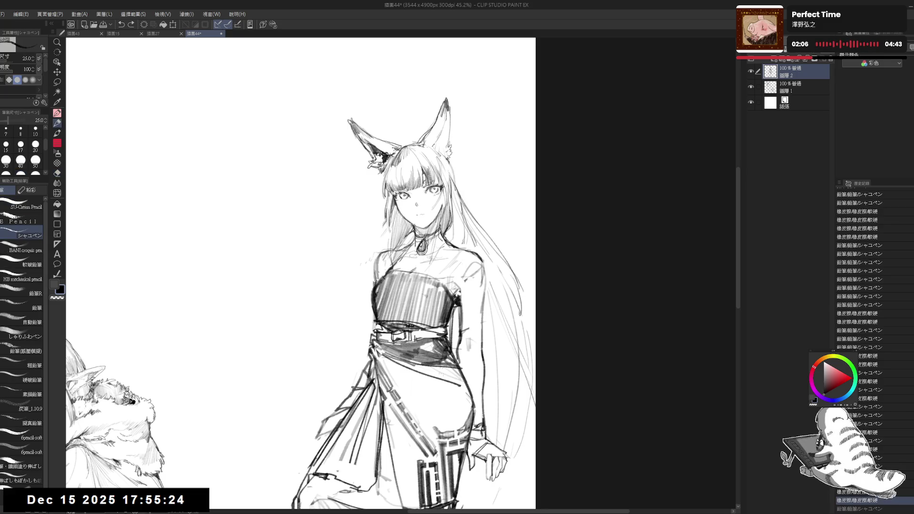
pyautogui.press('e')
pyautogui.moveTo(505, 272); pyautogui.dragTo(528, 366)
pyautogui.moveTo(462, 193); pyautogui.dragTo(447, 155)
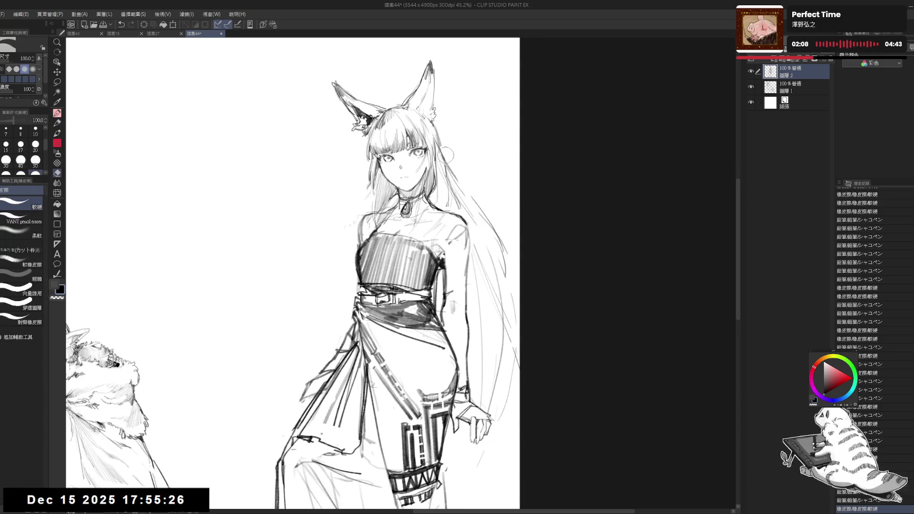
pyautogui.press(']')
pyautogui.press(']')
pyautogui.press(']')
pyautogui.moveTo(457, 195)
pyautogui.mouseDown()
pyautogui.moveTo(514, 323)
pyautogui.moveTo(504, 257)
pyautogui.moveTo(509, 301)
pyautogui.mouseUp()
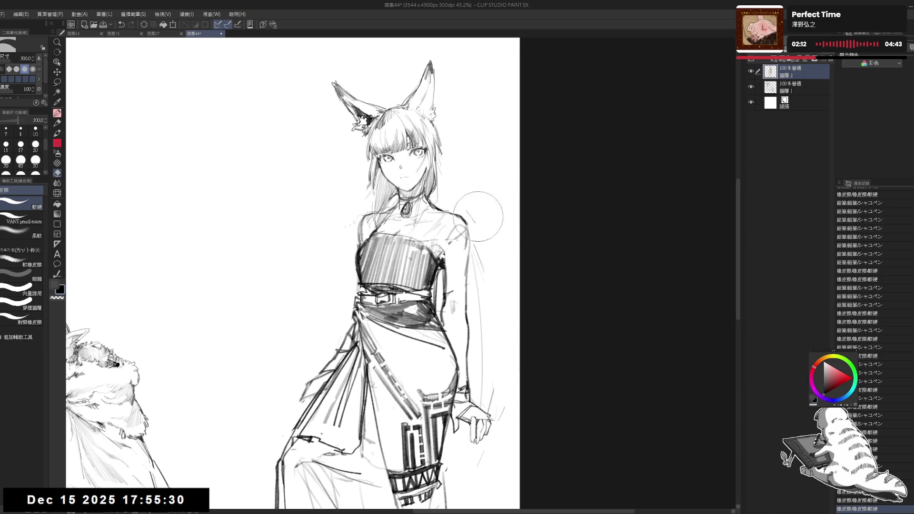
pyautogui.moveTo(479, 216); pyautogui.dragTo(499, 377)
pyautogui.press('p')
# Draw long hair strands right of the face, thinning the pencil to size 15
pyautogui.moveTo(438, 141); pyautogui.dragTo(478, 233)
pyautogui.press('[')
pyautogui.moveTo(448, 138); pyautogui.dragTo(476, 232)
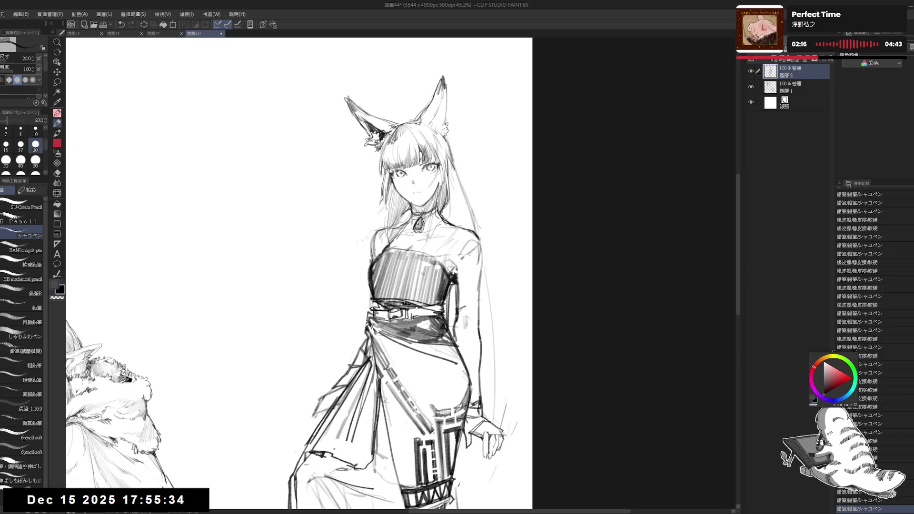
pyautogui.moveTo(333, 238); pyautogui.dragTo(344, 221)
pyautogui.moveTo(460, 141)
pyautogui.mouseDown()
pyautogui.moveTo(457, 205)
pyautogui.moveTo(460, 193)
pyautogui.moveTo(448, 215)
pyautogui.mouseUp()
pyautogui.press('[')
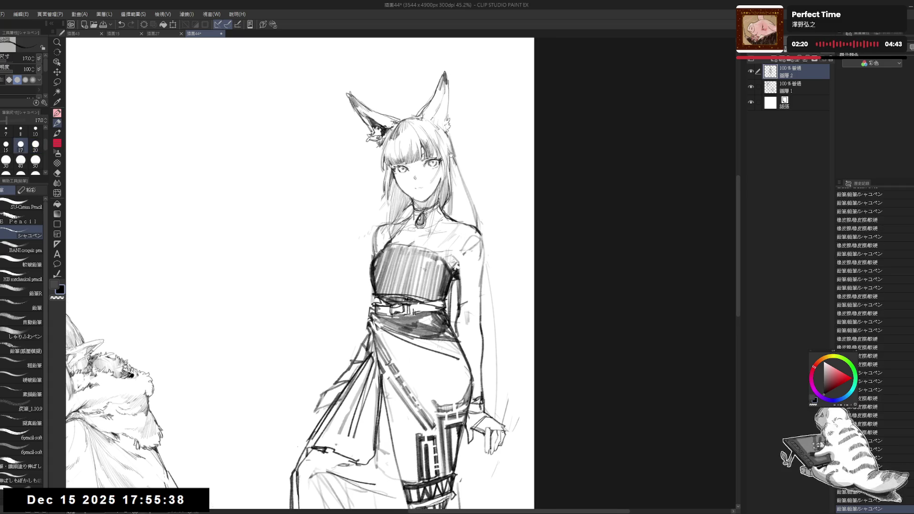
pyautogui.press('[')
pyautogui.moveTo(452, 154); pyautogui.dragTo(450, 233)
pyautogui.hotkey('ctrl', 'z')
pyautogui.hotkey('ctrl', 'z')
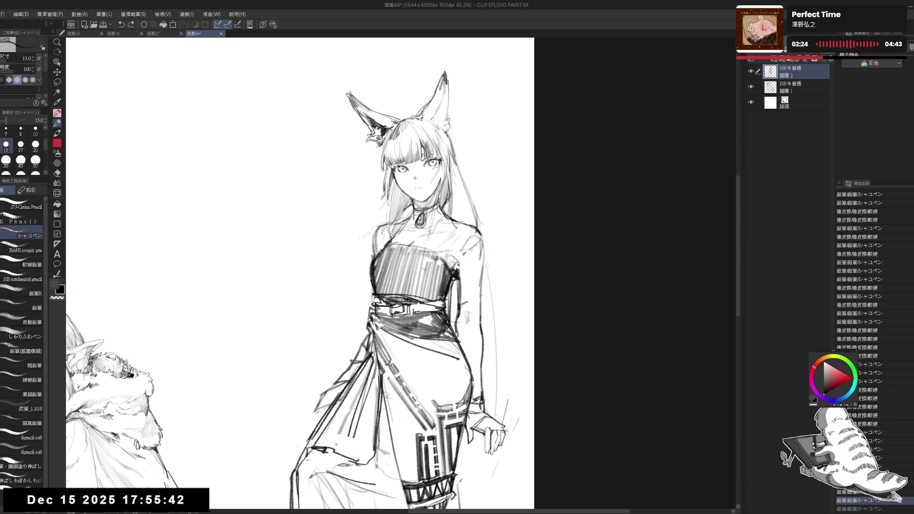
# Redraw and refine the right shoulder contour with short pencil strokes
pyautogui.press('e')
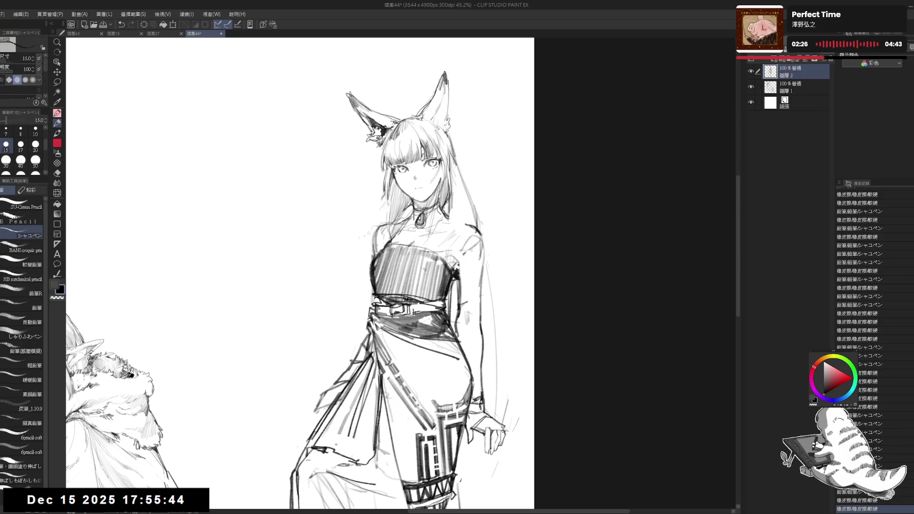
pyautogui.press('p')
pyautogui.moveTo(449, 195); pyautogui.dragTo(459, 233)
pyautogui.moveTo(456, 165); pyautogui.dragTo(463, 228)
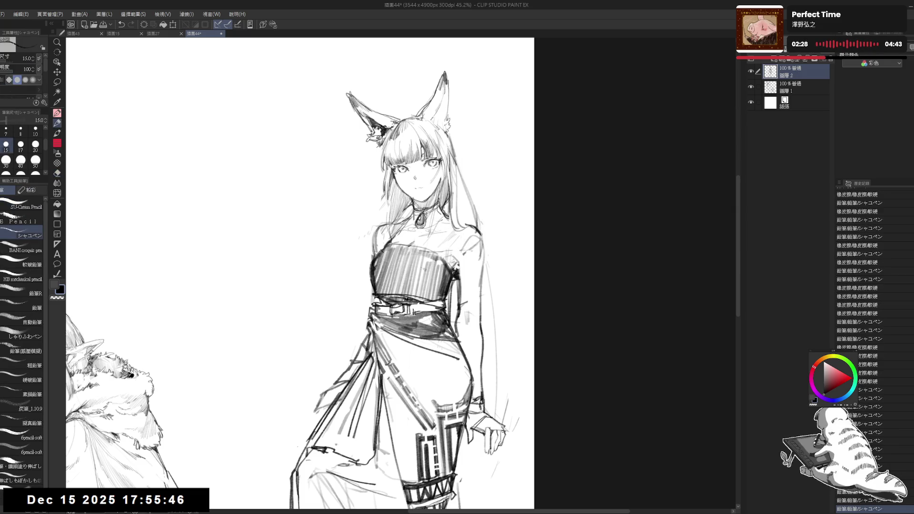
pyautogui.hotkey('ctrl', 'z')
pyautogui.moveTo(452, 163)
pyautogui.mouseDown()
pyautogui.moveTo(457, 216)
pyautogui.moveTo(469, 225)
pyautogui.mouseUp()
pyautogui.moveTo(453, 191); pyautogui.dragTo(461, 222)
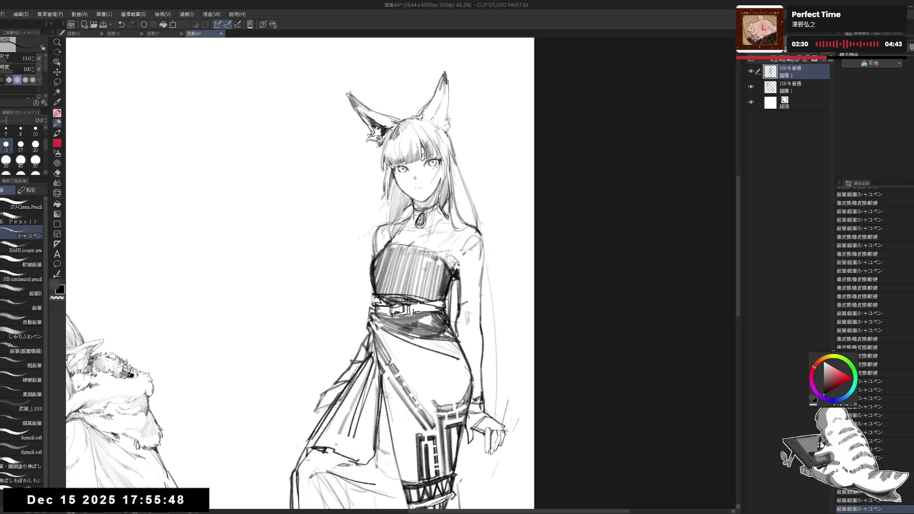
pyautogui.moveTo(456, 186); pyautogui.dragTo(456, 203)
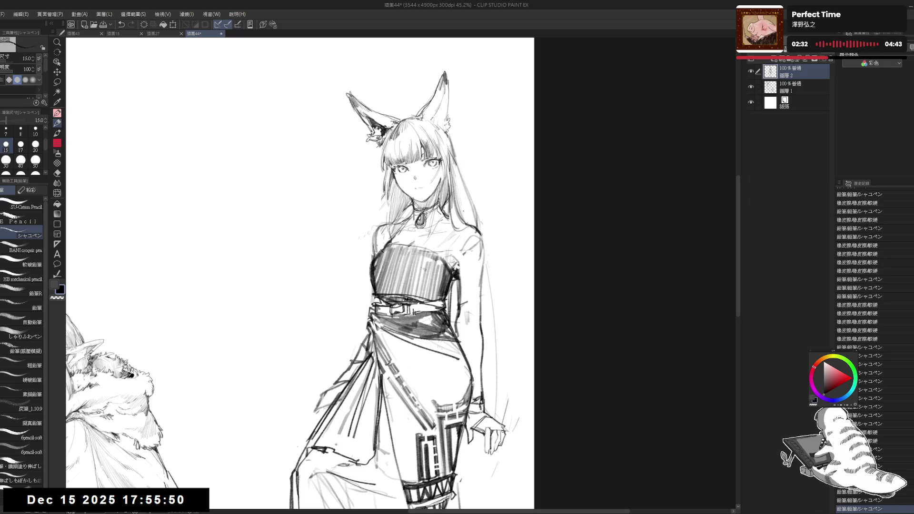
pyautogui.moveTo(456, 165)
pyautogui.mouseDown()
pyautogui.moveTo(469, 222)
pyautogui.moveTo(464, 210)
pyautogui.mouseUp()
pyautogui.moveTo(475, 285); pyautogui.dragTo(463, 243)
# Erase faint lines right of the hip, hand and arm with the eraser at 170
pyautogui.press('e')
pyautogui.moveTo(486, 333); pyautogui.dragTo(521, 405)
pyautogui.press('[')
pyautogui.press('[')
pyautogui.moveTo(475, 330); pyautogui.dragTo(480, 376)
pyautogui.moveTo(481, 261)
pyautogui.mouseDown()
pyautogui.moveTo(483, 298)
pyautogui.moveTo(519, 294)
pyautogui.mouseUp()
pyautogui.press('p')
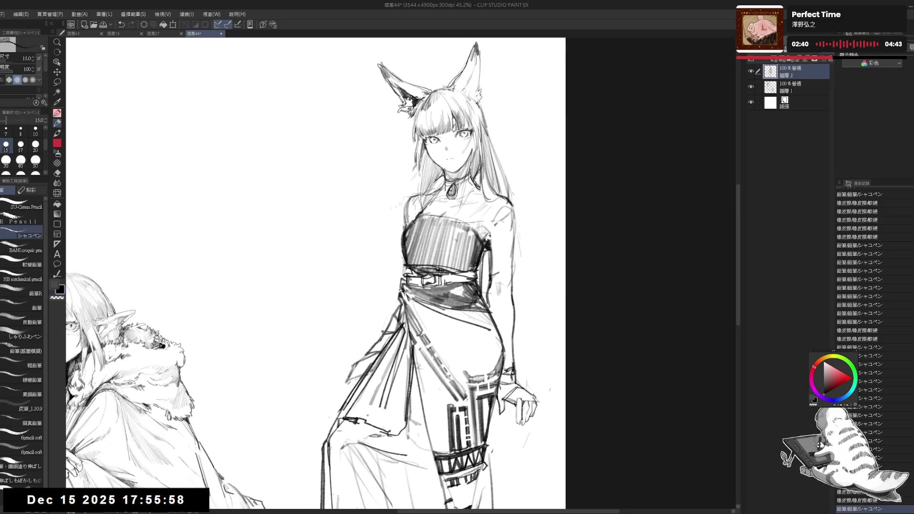
# Draw long sleeve lines sweeping down-left from the waist
pyautogui.moveTo(404, 255); pyautogui.dragTo(351, 344)
pyautogui.hotkey('ctrl', 'z')
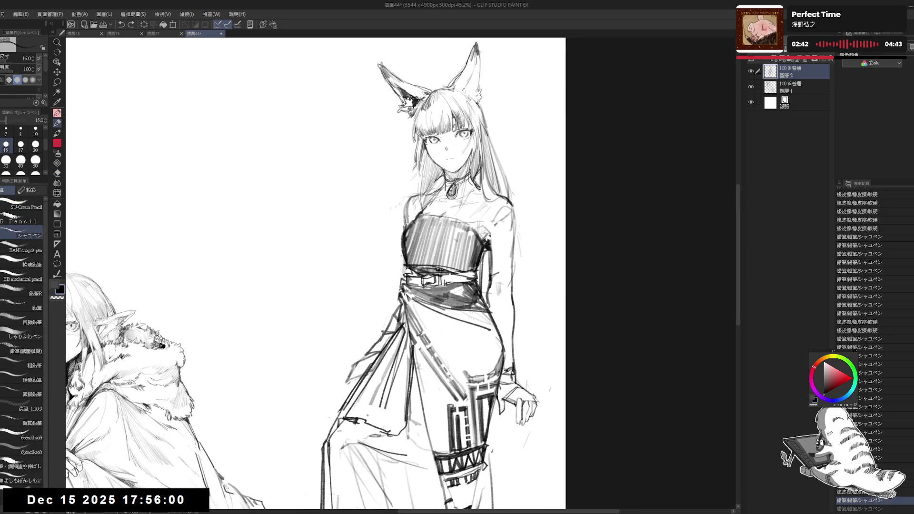
pyautogui.moveTo(367, 290); pyautogui.dragTo(350, 307)
pyautogui.hotkey('ctrl', 'z')
pyautogui.moveTo(403, 237); pyautogui.dragTo(344, 340)
pyautogui.moveTo(366, 304)
pyautogui.mouseDown()
pyautogui.moveTo(326, 373)
pyautogui.moveTo(346, 381)
pyautogui.mouseUp()
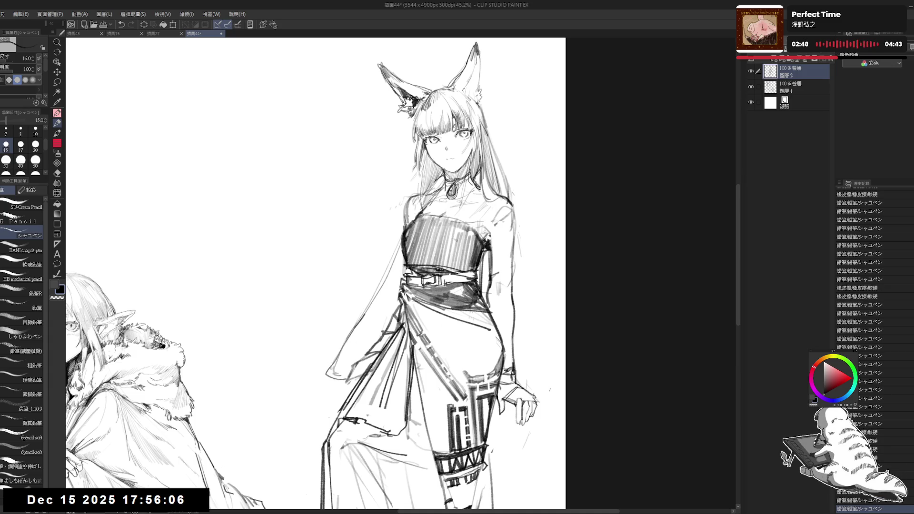
# Add strokes along the right torso and redraw the right sleeve edge until it looks right
pyautogui.moveTo(485, 255); pyautogui.dragTo(479, 291)
pyautogui.moveTo(515, 216); pyautogui.dragTo(538, 395)
pyautogui.moveTo(549, 346); pyautogui.dragTo(530, 330)
pyautogui.moveTo(497, 210); pyautogui.dragTo(518, 370)
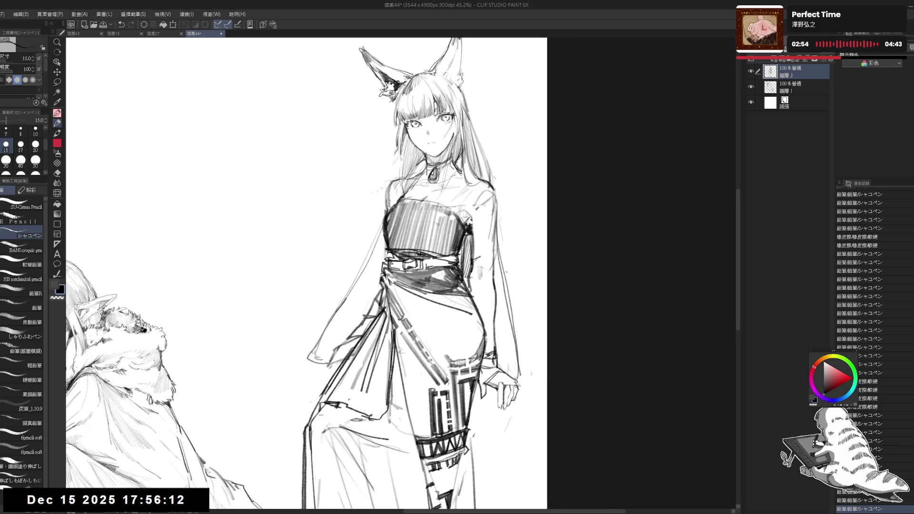
pyautogui.hotkey('ctrl', 'z')
pyautogui.moveTo(492, 242); pyautogui.dragTo(523, 364)
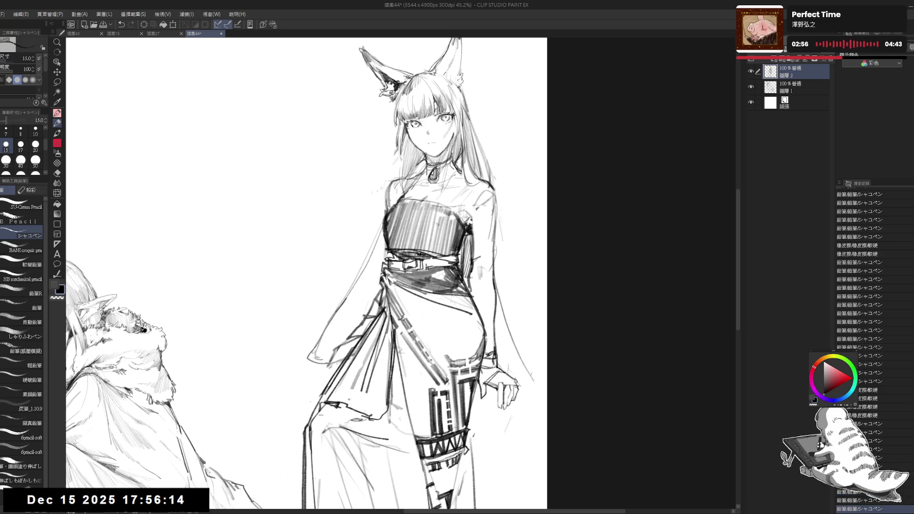
pyautogui.hotkey('ctrl', 'z')
pyautogui.moveTo(497, 205); pyautogui.dragTo(507, 364)
pyautogui.hotkey('ctrl', 'z')
pyautogui.moveTo(495, 202); pyautogui.dragTo(523, 376)
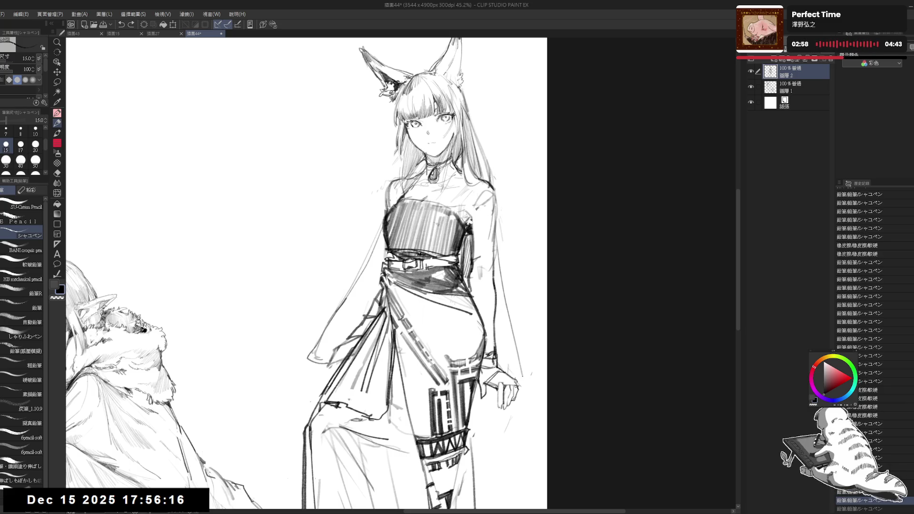
pyautogui.moveTo(495, 243); pyautogui.dragTo(525, 372)
pyautogui.moveTo(508, 323); pyautogui.dragTo(507, 305)
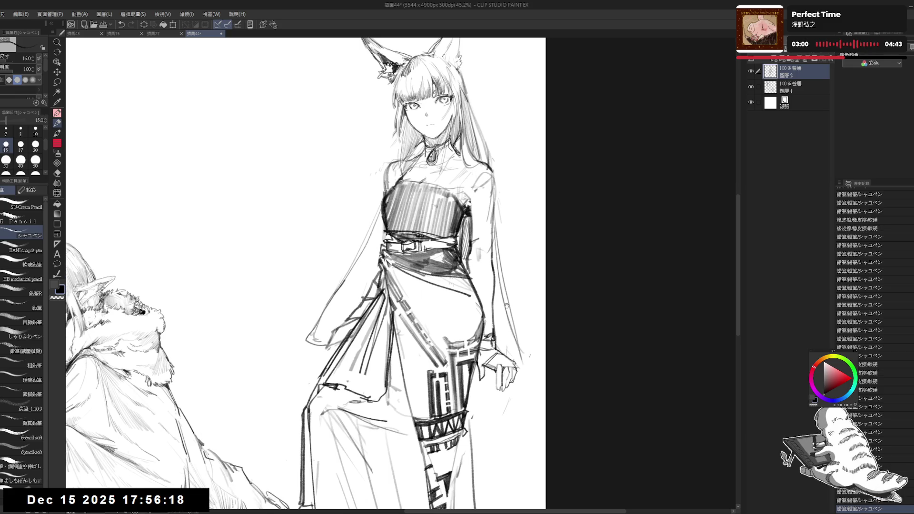
pyautogui.scroll(-3, 505, 294)
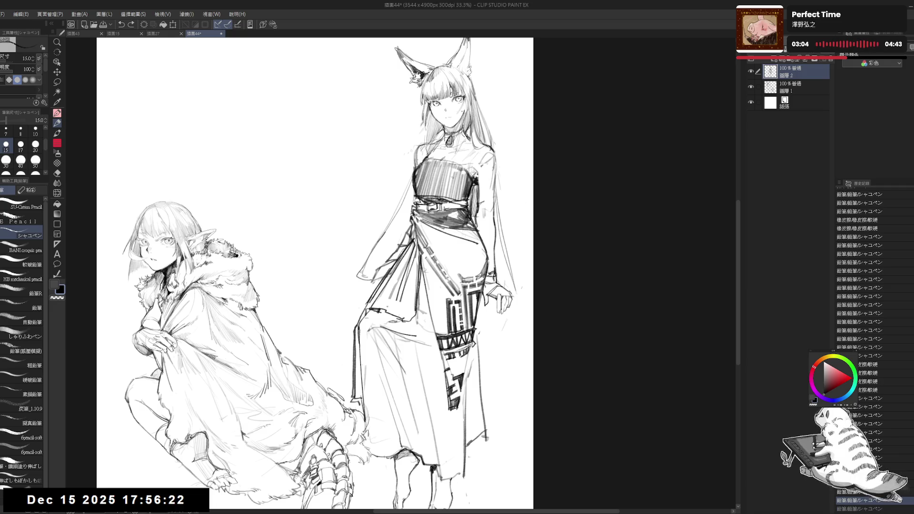
# Erase stray lines near the hand and right hair with the eraser at size 100
pyautogui.press('e')
pyautogui.moveTo(500, 191)
pyautogui.mouseDown()
pyautogui.moveTo(514, 274)
pyautogui.moveTo(505, 297)
pyautogui.mouseUp()
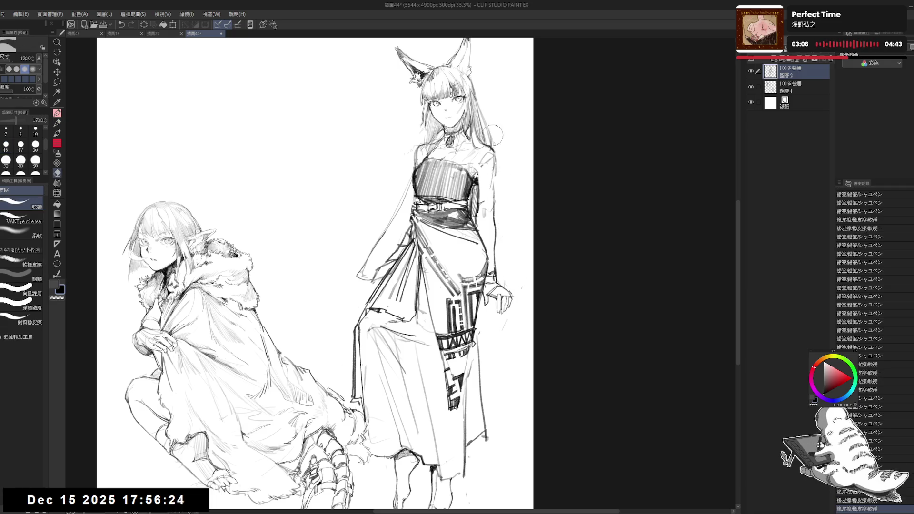
pyautogui.press('[')
pyautogui.press('[')
pyautogui.press('[')
pyautogui.moveTo(480, 105); pyautogui.dragTo(486, 124)
pyautogui.moveTo(474, 85); pyautogui.dragTo(485, 129)
pyautogui.press('p')
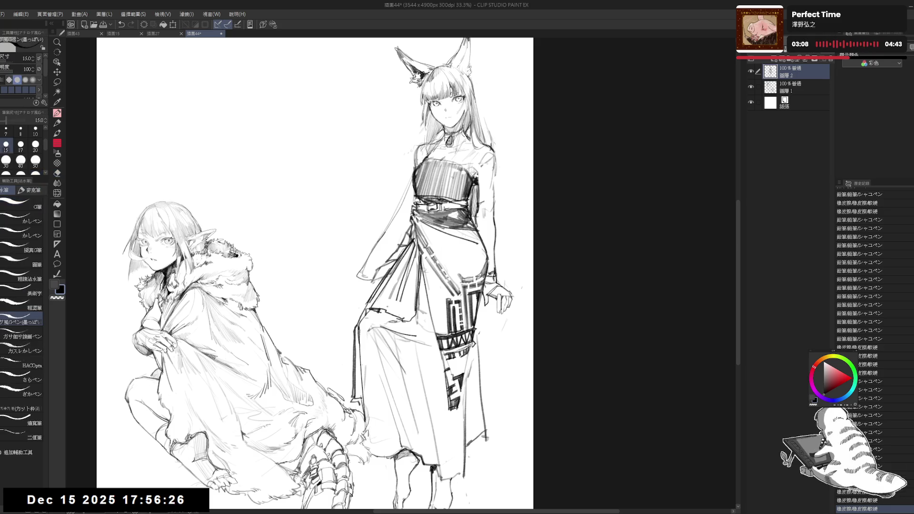
pyautogui.moveTo(476, 92); pyautogui.dragTo(484, 157)
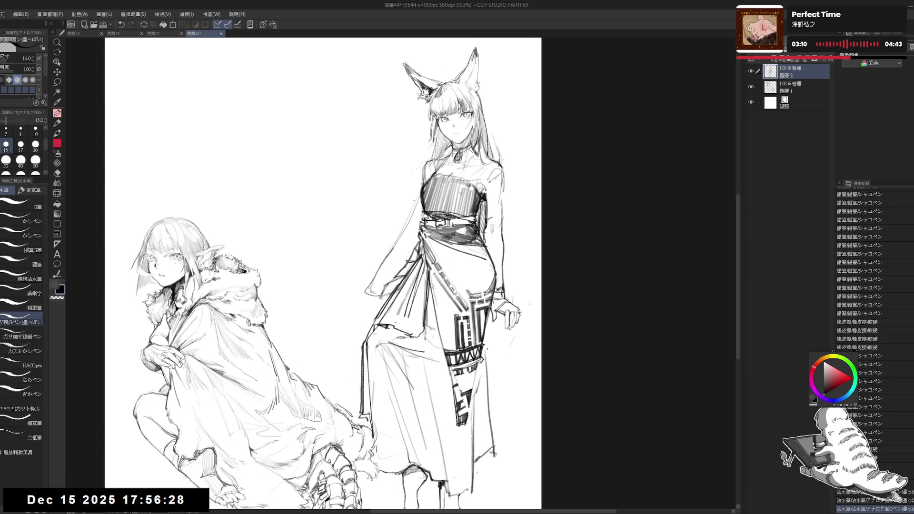
# Add a loose strand beside the hair, then tilt the canvas about 15° counter-clockwise
pyautogui.moveTo(420, 183); pyautogui.dragTo(416, 196)
pyautogui.moveTo(367, 294)
pyautogui.mouseDown()
pyautogui.moveTo(421, 183)
pyautogui.moveTo(359, 295)
pyautogui.moveTo(373, 305)
pyautogui.moveTo(352, 277)
pyautogui.mouseUp()
pyautogui.press('e')
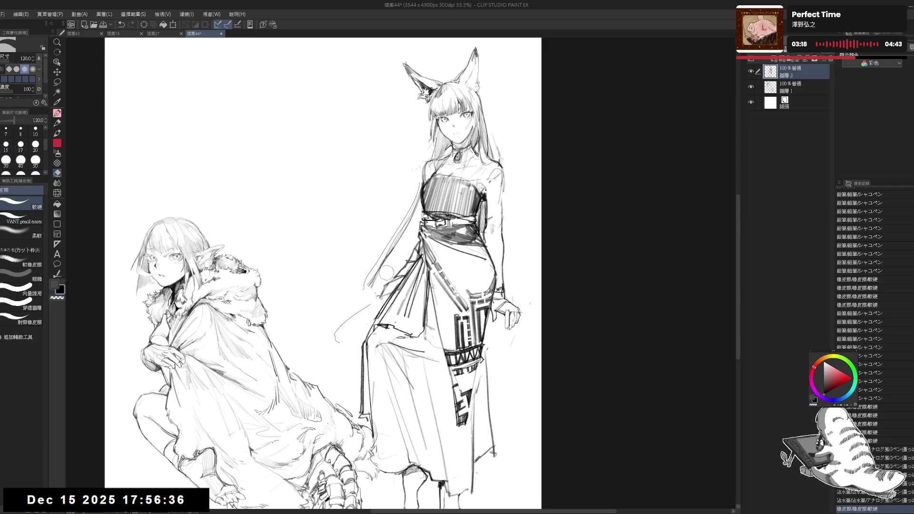
pyautogui.press('p')
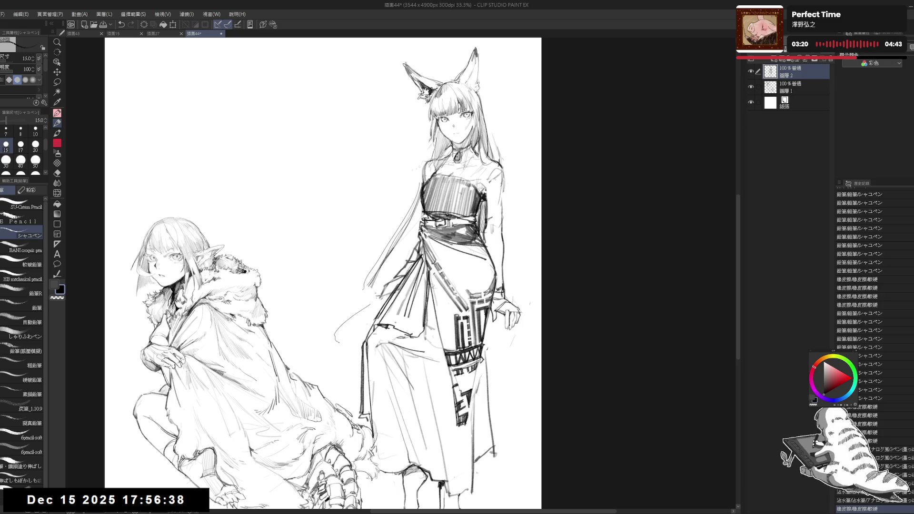
pyautogui.press('r')
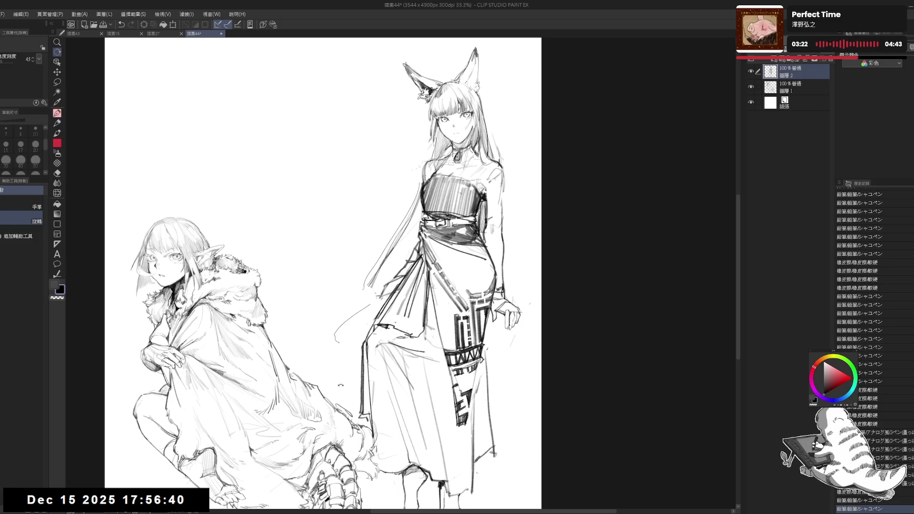
pyautogui.press('-')
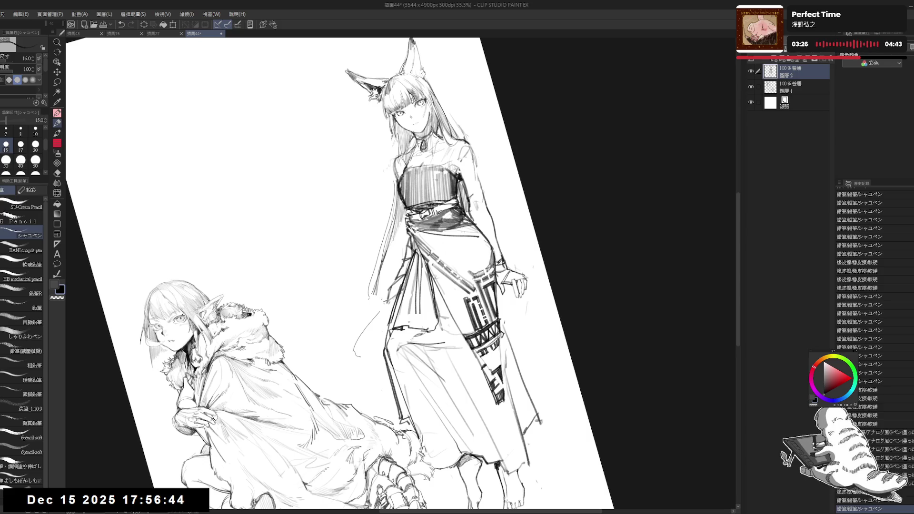
# Sketch strands along the standing girl's left hair, erase them, and redraw one dark strand
pyautogui.moveTo(399, 218)
pyautogui.mouseDown()
pyautogui.moveTo(377, 287)
pyautogui.moveTo(386, 264)
pyautogui.mouseUp()
pyautogui.moveTo(389, 263); pyautogui.dragTo(378, 289)
pyautogui.moveTo(405, 222); pyautogui.dragTo(389, 279)
pyautogui.press('e')
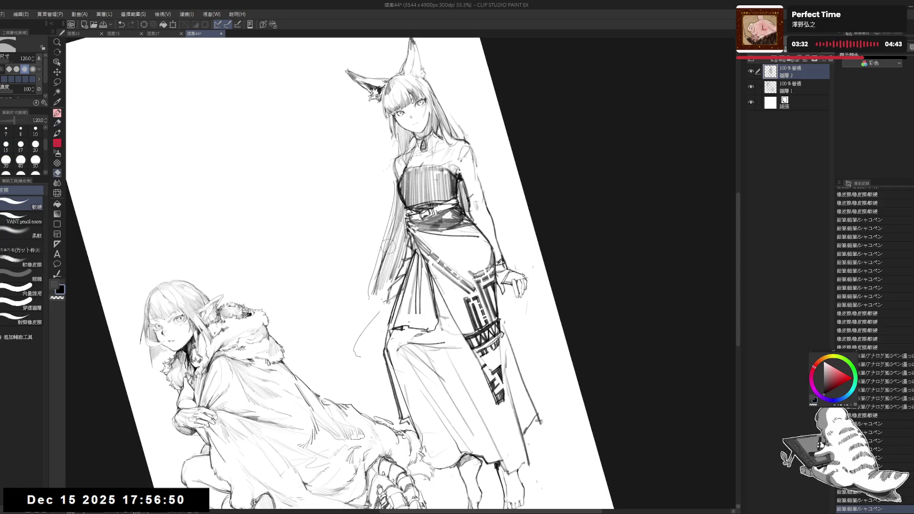
pyautogui.moveTo(389, 217)
pyautogui.mouseDown()
pyautogui.moveTo(383, 291)
pyautogui.moveTo(383, 251)
pyautogui.moveTo(370, 295)
pyautogui.mouseUp()
pyautogui.moveTo(388, 224); pyautogui.dragTo(369, 295)
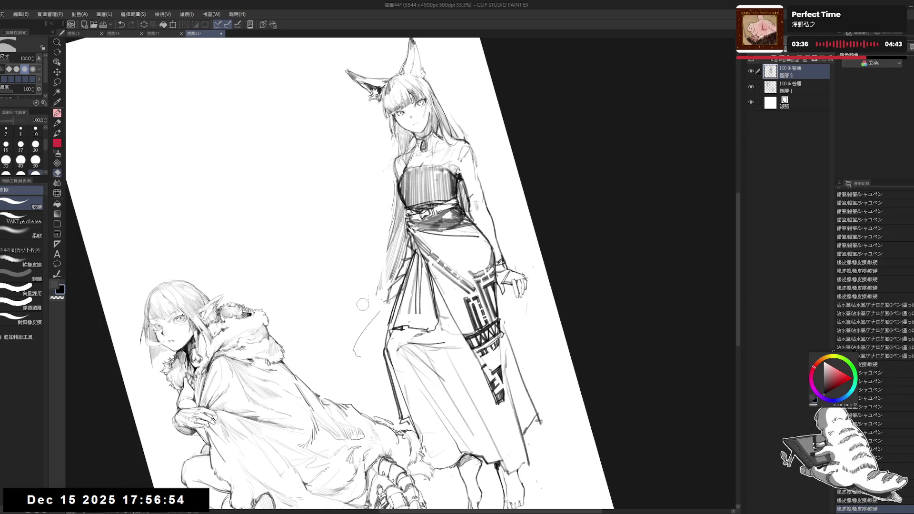
pyautogui.press('p')
pyautogui.moveTo(391, 214); pyautogui.dragTo(364, 323)
# Erase the leftover strokes near the standing girl's hair
pyautogui.press('e')
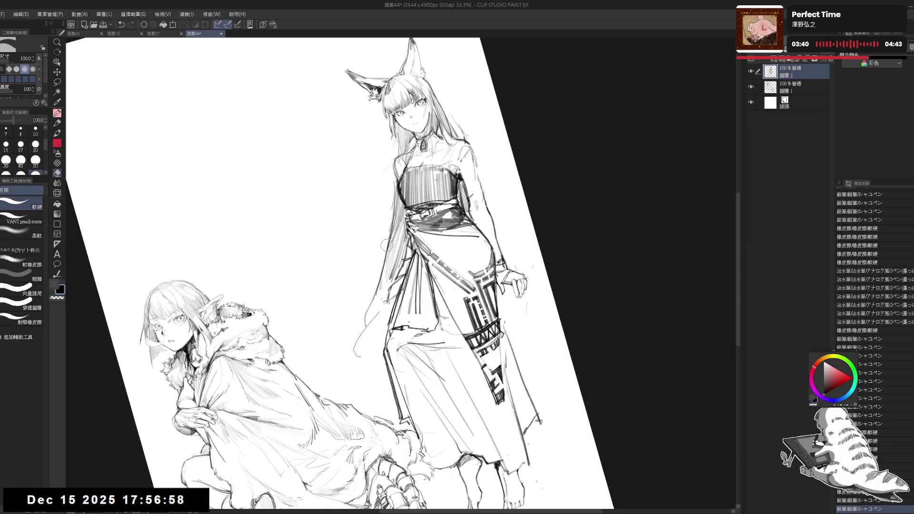
pyautogui.moveTo(385, 245)
pyautogui.mouseDown()
pyautogui.moveTo(390, 237)
pyautogui.moveTo(386, 285)
pyautogui.mouseUp()
pyautogui.press('p')
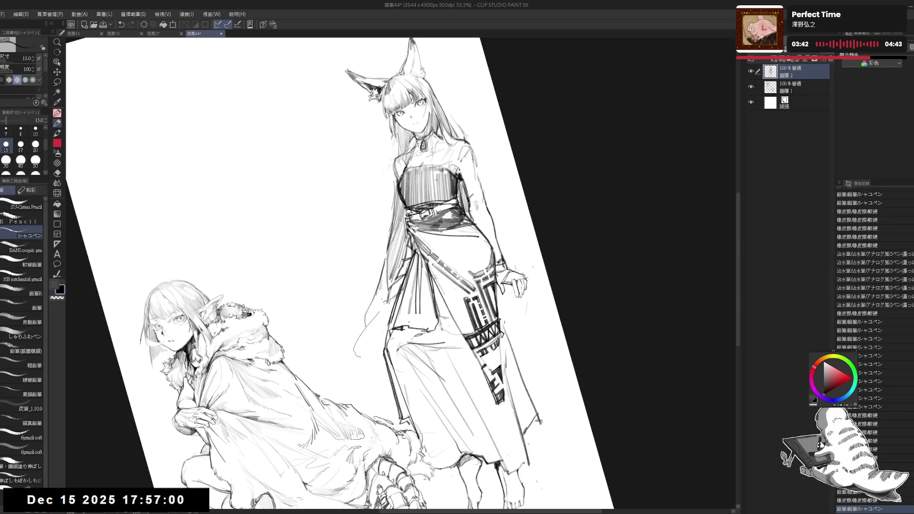
pyautogui.press('e')
pyautogui.moveTo(386, 245); pyautogui.dragTo(383, 289)
pyautogui.press('p')
# With the view upright again, draw a short line at the fox-girl's right hand
pyautogui.hotkey('ctrl', '@')
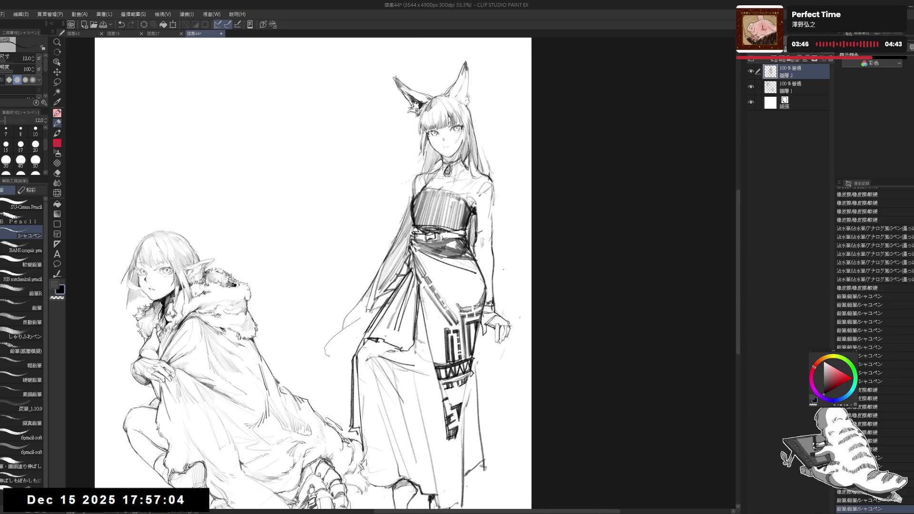
pyautogui.moveTo(516, 285); pyautogui.dragTo(505, 328)
pyautogui.hotkey('ctrl', 'z')
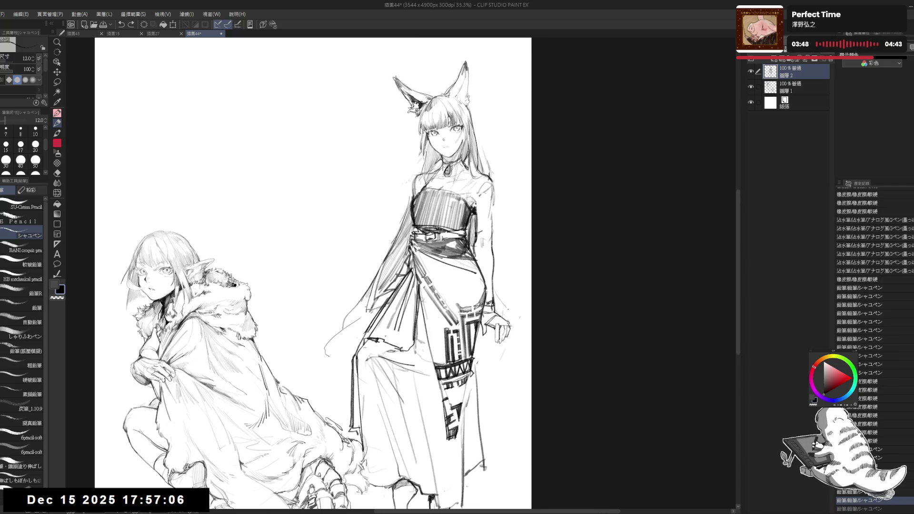
pyautogui.moveTo(497, 292)
pyautogui.mouseDown()
pyautogui.moveTo(496, 315)
pyautogui.moveTo(513, 316)
pyautogui.moveTo(518, 336)
pyautogui.mouseUp()
# Erase stray lines on the fox-girl's skirt and hair edge, then redraw the skirt's left edge
pyautogui.press('e')
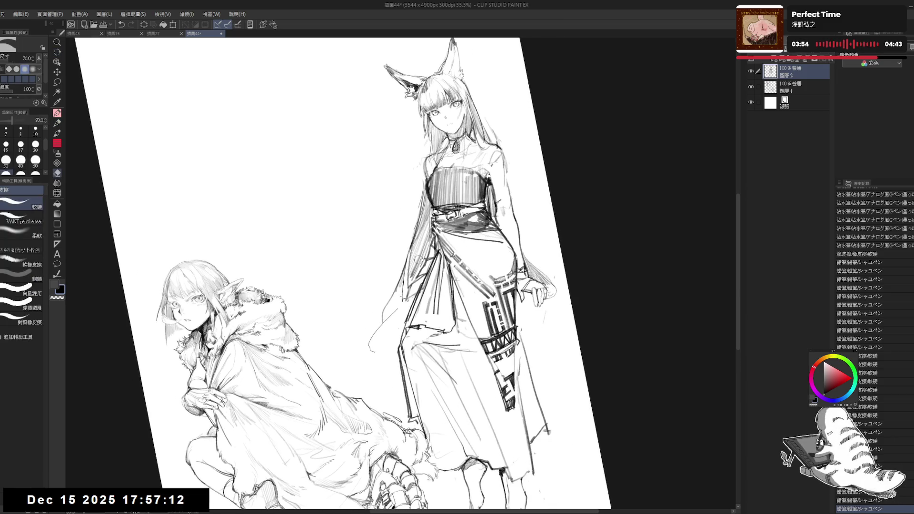
pyautogui.moveTo(408, 252); pyautogui.dragTo(419, 314)
pyautogui.moveTo(403, 280); pyautogui.dragTo(412, 268)
pyautogui.press('p')
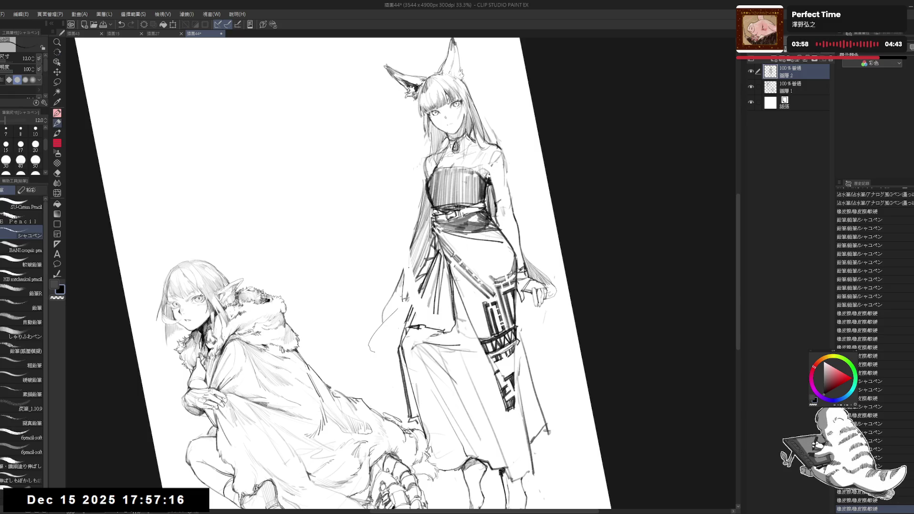
pyautogui.press('e')
pyautogui.press('p')
pyautogui.moveTo(419, 223)
pyautogui.mouseDown()
pyautogui.moveTo(407, 284)
pyautogui.moveTo(415, 242)
pyautogui.mouseUp()
pyautogui.moveTo(427, 242)
pyautogui.mouseDown()
pyautogui.moveTo(413, 312)
pyautogui.moveTo(436, 327)
pyautogui.mouseUp()
# Erase faint strokes left of the skirt and draw firmer strokes down its left edge
pyautogui.hotkey('ctrl', '0')
pyautogui.press('e')
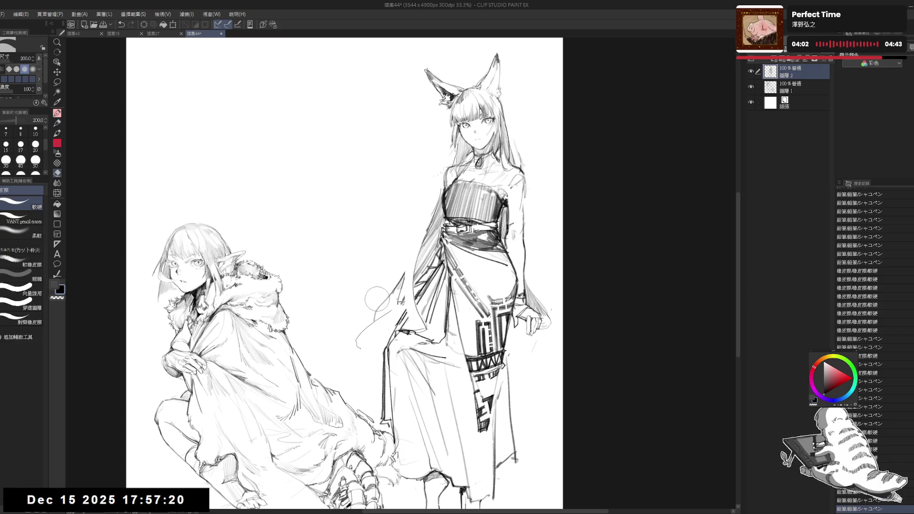
pyautogui.moveTo(377, 299)
pyautogui.mouseDown()
pyautogui.moveTo(361, 347)
pyautogui.moveTo(385, 297)
pyautogui.moveTo(402, 284)
pyautogui.mouseUp()
pyautogui.press('p')
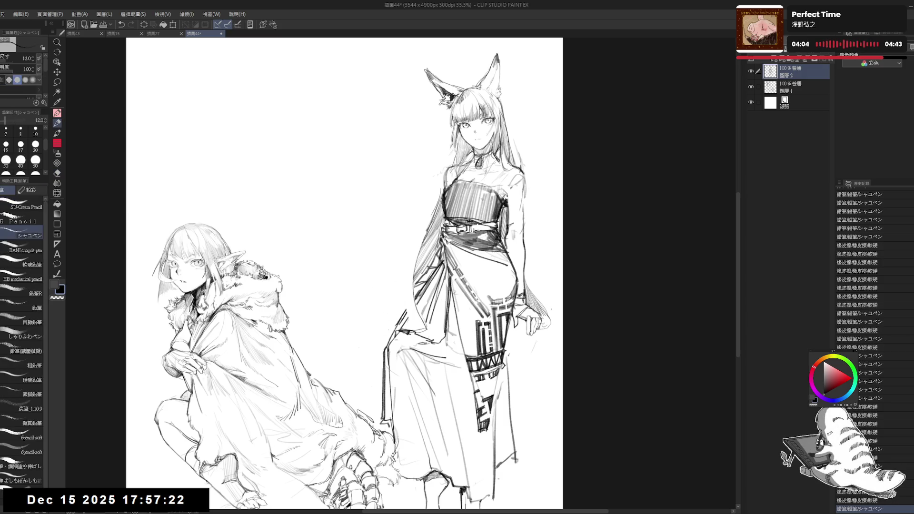
pyautogui.moveTo(438, 204); pyautogui.dragTo(402, 313)
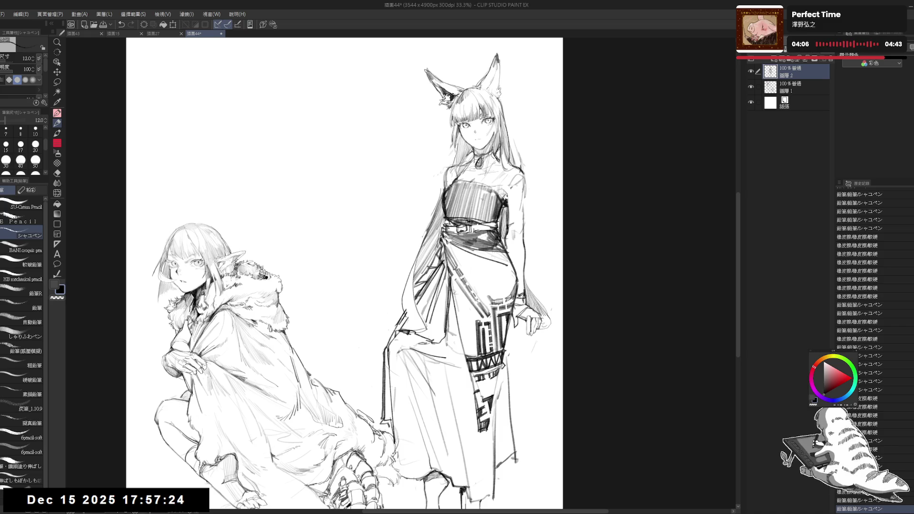
pyautogui.moveTo(424, 234); pyautogui.dragTo(400, 304)
pyautogui.moveTo(415, 257); pyautogui.dragTo(403, 326)
pyautogui.press('e')
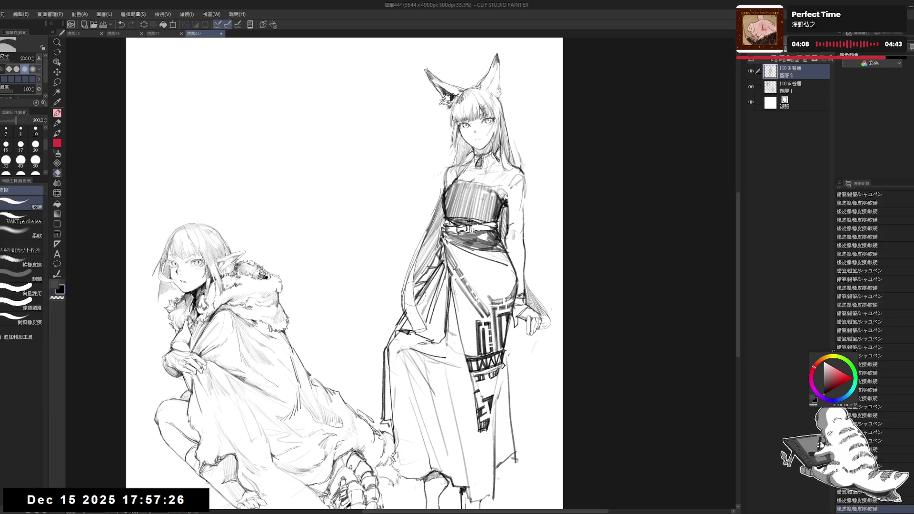
pyautogui.press('p')
pyautogui.moveTo(417, 271)
pyautogui.mouseDown()
pyautogui.moveTo(407, 328)
pyautogui.moveTo(403, 251)
pyautogui.moveTo(407, 310)
pyautogui.moveTo(391, 346)
pyautogui.mouseUp()
# Darken the fox-girl's left hair edge with one pencil stroke after undoing a trial stroke
pyautogui.press('e')
pyautogui.press('p')
pyautogui.press('e')
pyautogui.press('p')
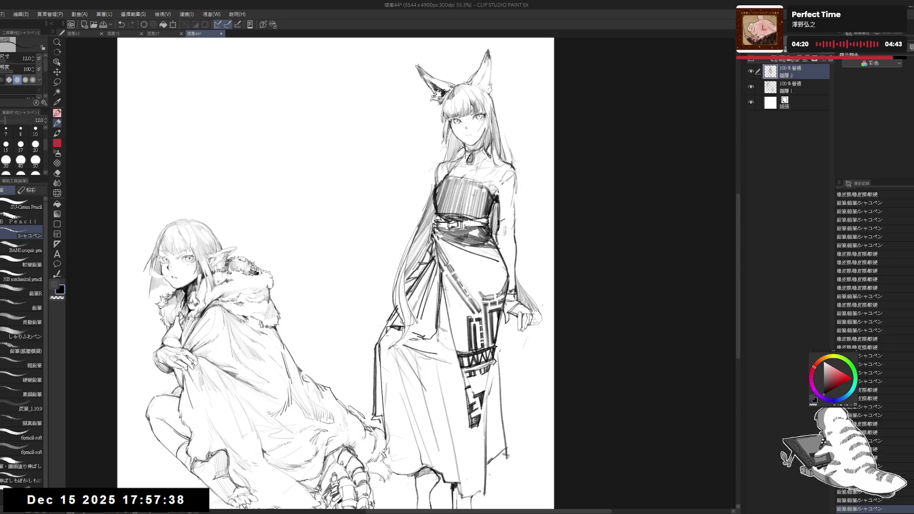
pyautogui.moveTo(333, 238); pyautogui.dragTo(338, 240)
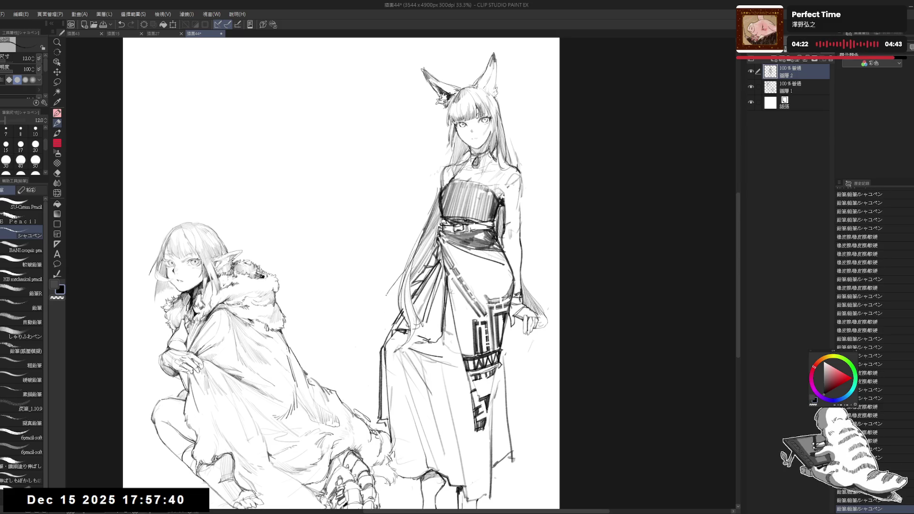
pyautogui.moveTo(385, 295); pyautogui.dragTo(380, 325)
pyautogui.hotkey('ctrl', 'z')
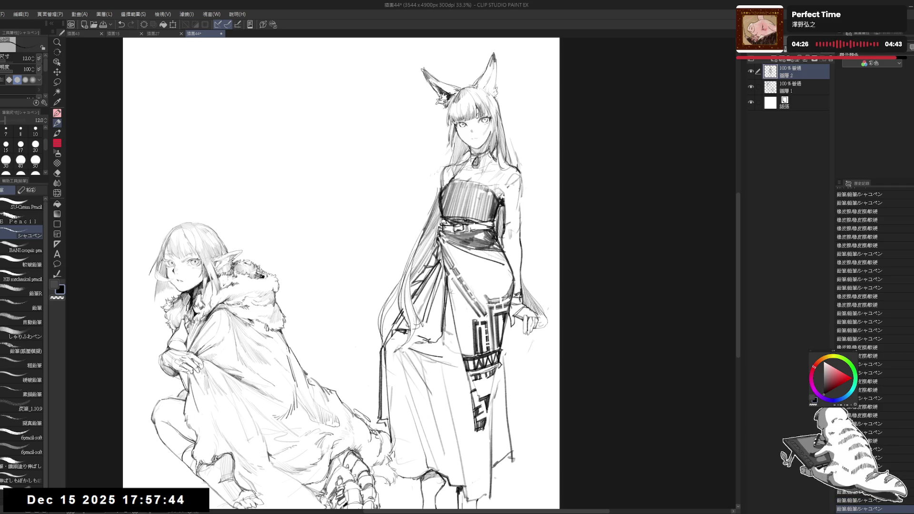
pyautogui.moveTo(394, 299); pyautogui.dragTo(385, 324)
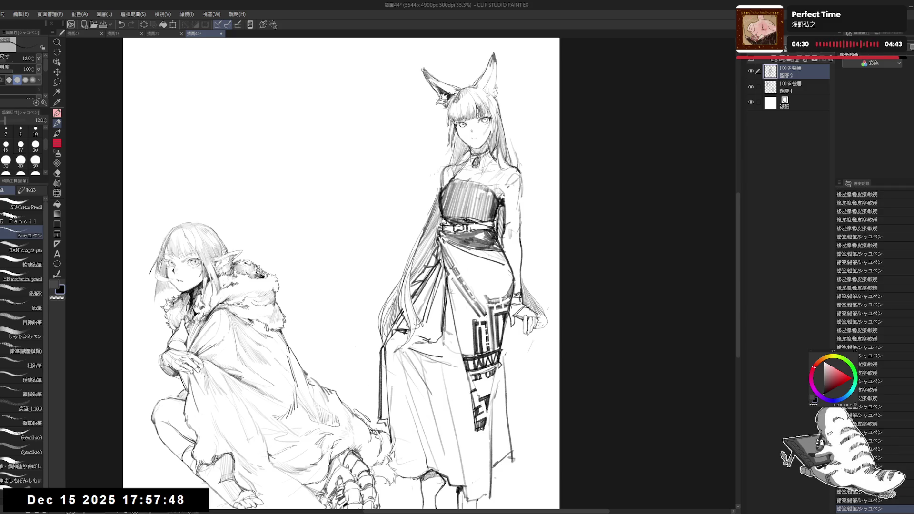
pyautogui.scroll(-1, 388, 304)
pyautogui.scroll(1, 393, 302)
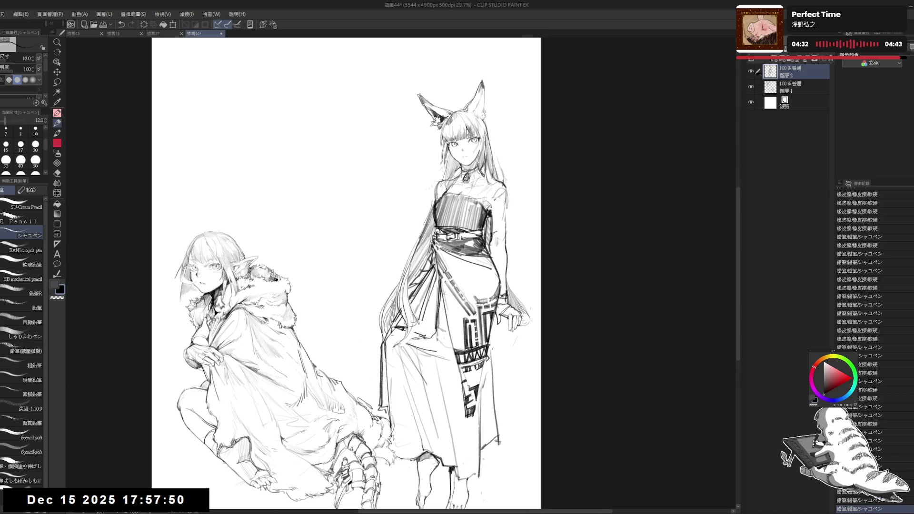
# Erase the loose lines left of the fox-girl's skirt and beside her hair with a large eraser
pyautogui.moveTo(453, 256); pyautogui.dragTo(435, 269)
pyautogui.press('e')
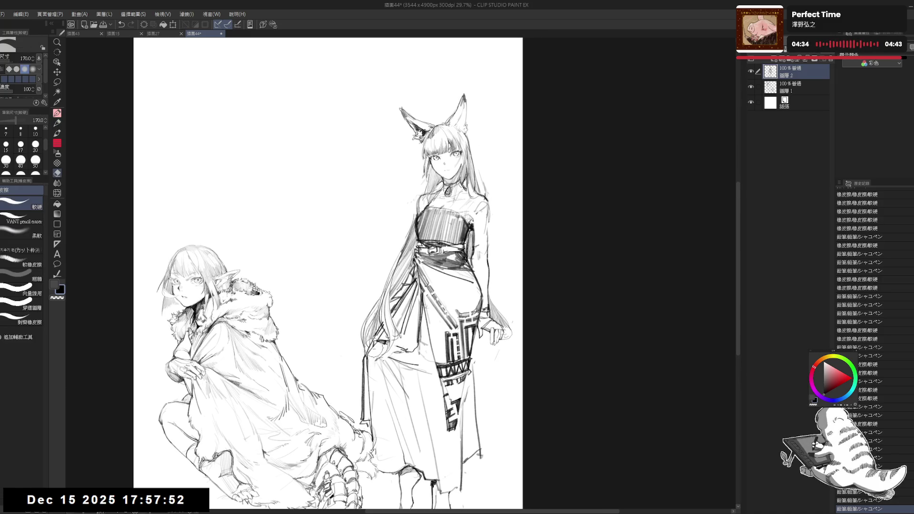
pyautogui.moveTo(365, 363); pyautogui.dragTo(363, 420)
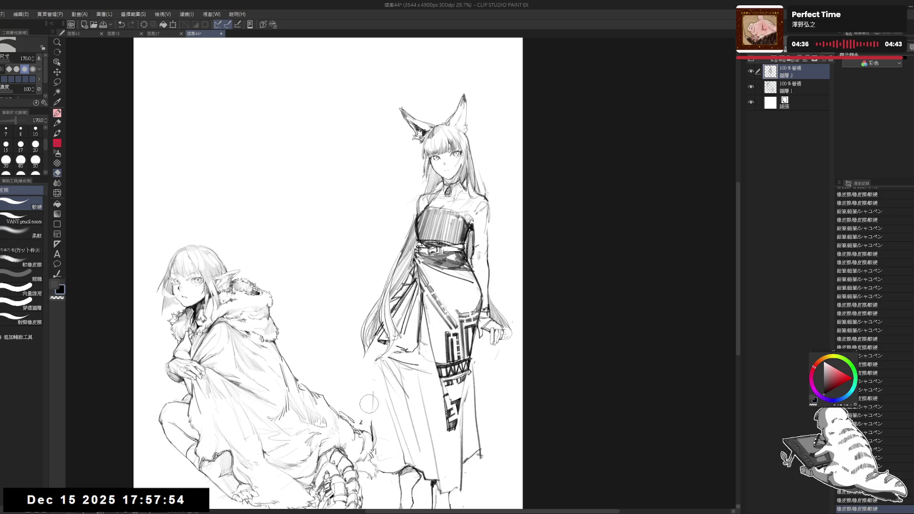
pyautogui.press('p')
pyautogui.scroll(-1, 329, 290)
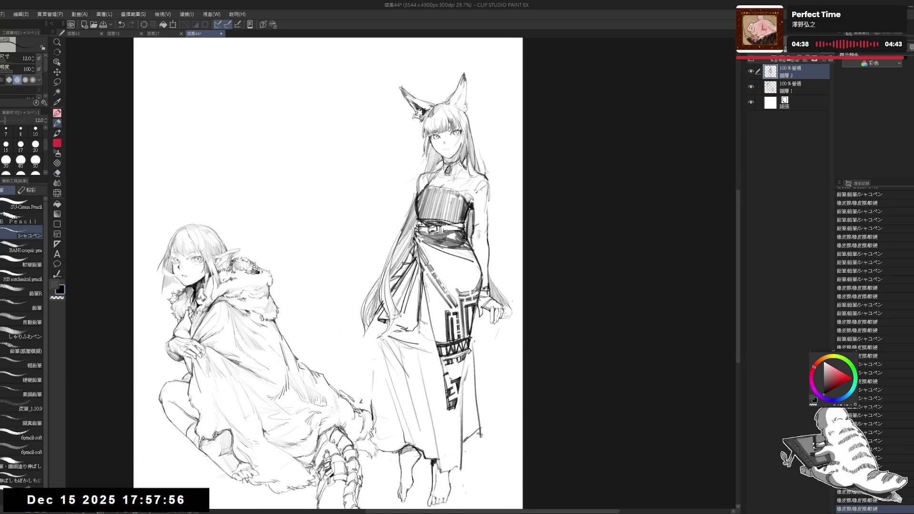
pyautogui.moveTo(365, 310); pyautogui.dragTo(384, 332)
pyautogui.press('e')
pyautogui.moveTo(414, 255); pyautogui.dragTo(390, 300)
pyautogui.moveTo(412, 252); pyautogui.dragTo(395, 302)
pyautogui.press('p')
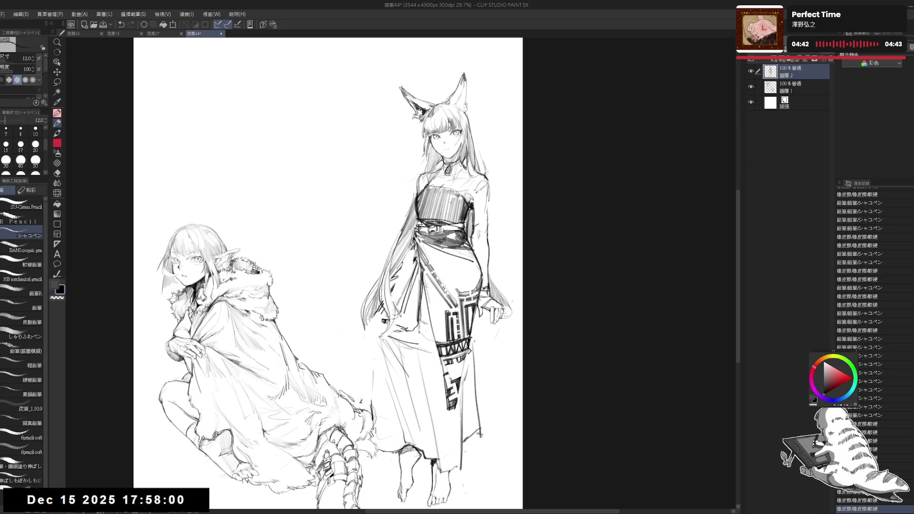
# Tilt the canvas and add hair strands beside the fox-girl with the pencil at size 20
pyautogui.moveTo(414, 248); pyautogui.dragTo(397, 307)
pyautogui.hotkey('ctrl', 'z')
pyautogui.moveTo(414, 247); pyautogui.dragTo(393, 300)
pyautogui.press('r')
pyautogui.moveTo(334, 238)
pyautogui.mouseDown()
pyautogui.moveTo(315, 247)
pyautogui.moveTo(328, 243)
pyautogui.mouseUp()
pyautogui.press('p')
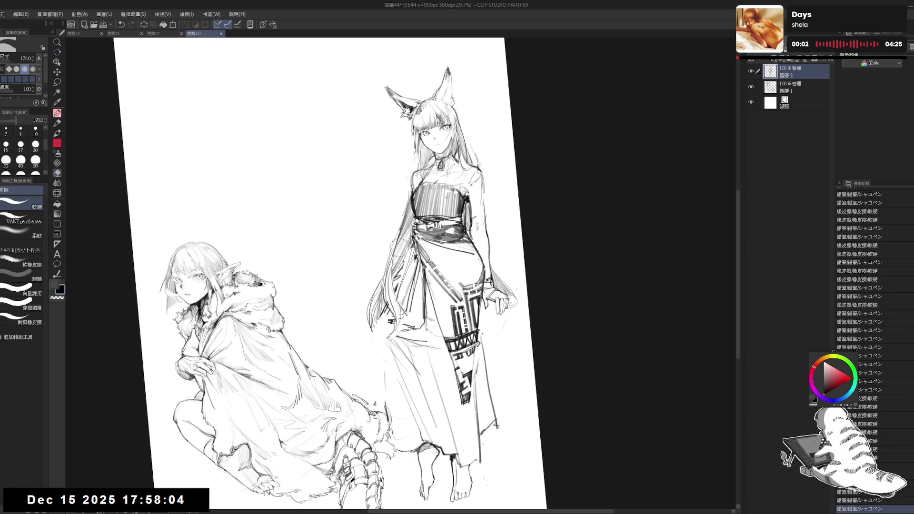
pyautogui.moveTo(413, 253); pyautogui.dragTo(390, 286)
pyautogui.hotkey('ctrl', 'z')
pyautogui.press(']')
pyautogui.press(']')
pyautogui.moveTo(412, 240); pyautogui.dragTo(395, 296)
# Redraw the fox-girl's skirt edge stroke and erase a stray mark on it
pyautogui.scroll(-2, 328, 271)
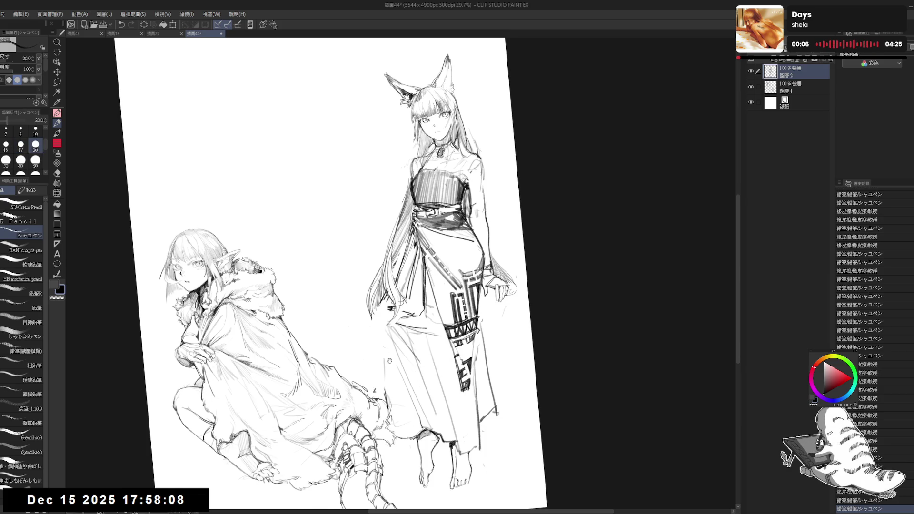
pyautogui.moveTo(389, 300); pyautogui.dragTo(385, 404)
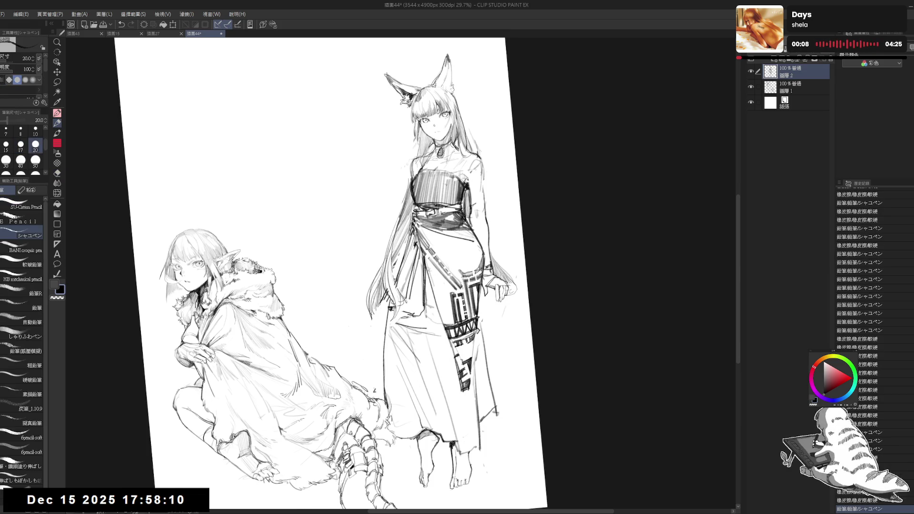
pyautogui.hotkey('ctrl', 'z')
pyautogui.moveTo(387, 309); pyautogui.dragTo(383, 413)
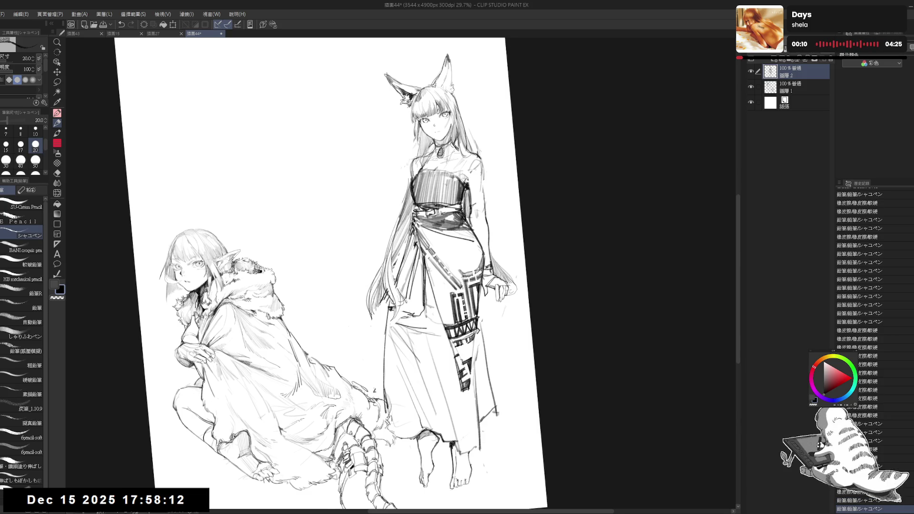
pyautogui.hotkey('ctrl', '@')
pyautogui.press('e')
pyautogui.moveTo(380, 300)
pyautogui.mouseDown()
pyautogui.moveTo(369, 343)
pyautogui.moveTo(372, 327)
pyautogui.mouseUp()
pyautogui.press('p')
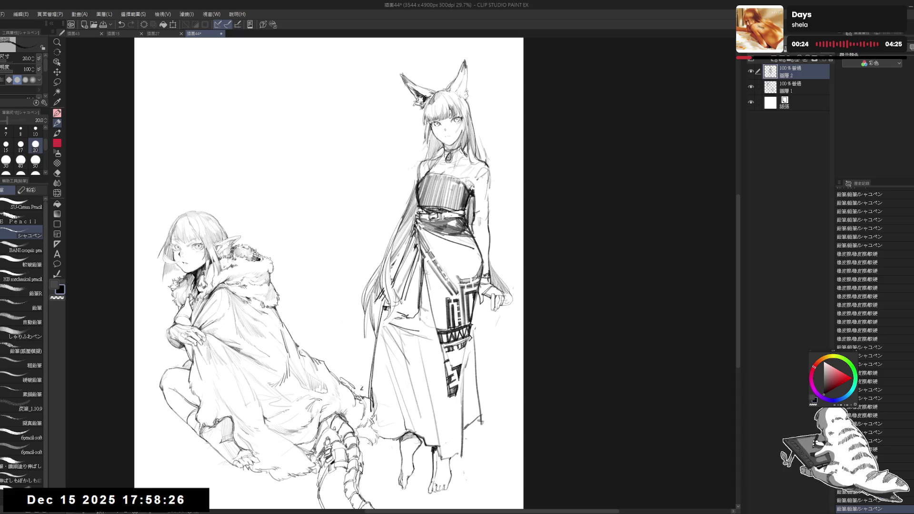
pyautogui.scroll(-1, 328, 276)
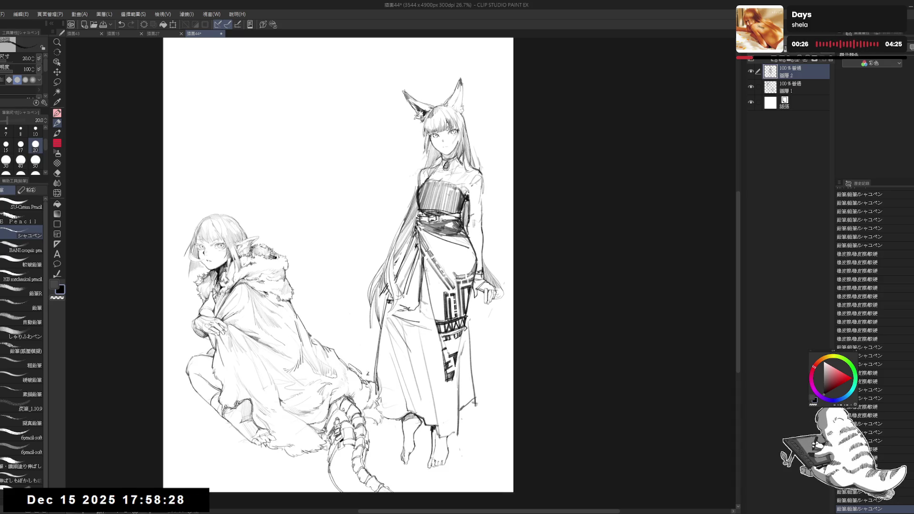
pyautogui.scroll(1, 406, 253)
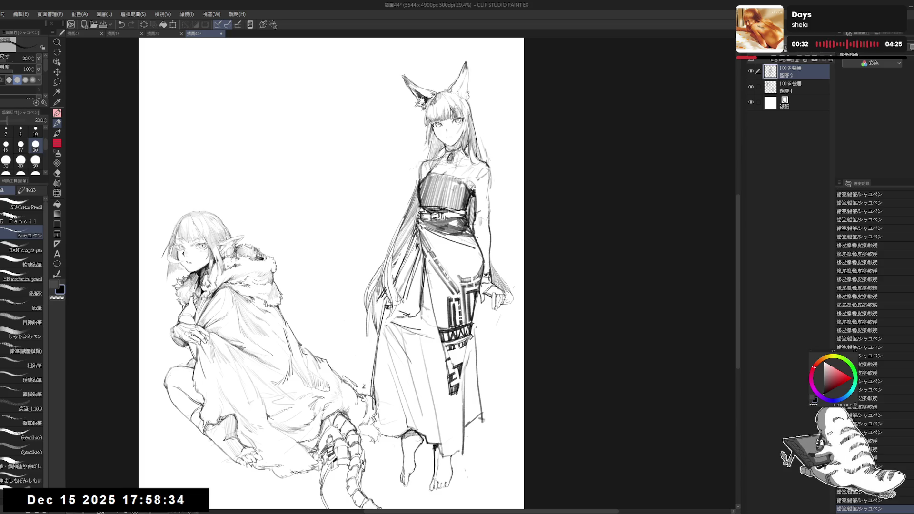
# Scale the fox-girl figure down about 10% and move her lower on the page
pyautogui.scroll(-2, 472, 237)
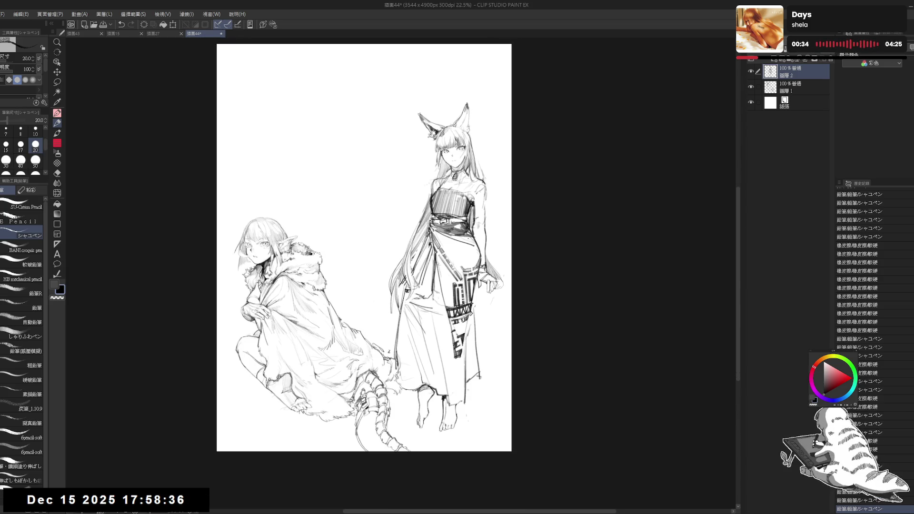
pyautogui.scroll(1, 469, 171)
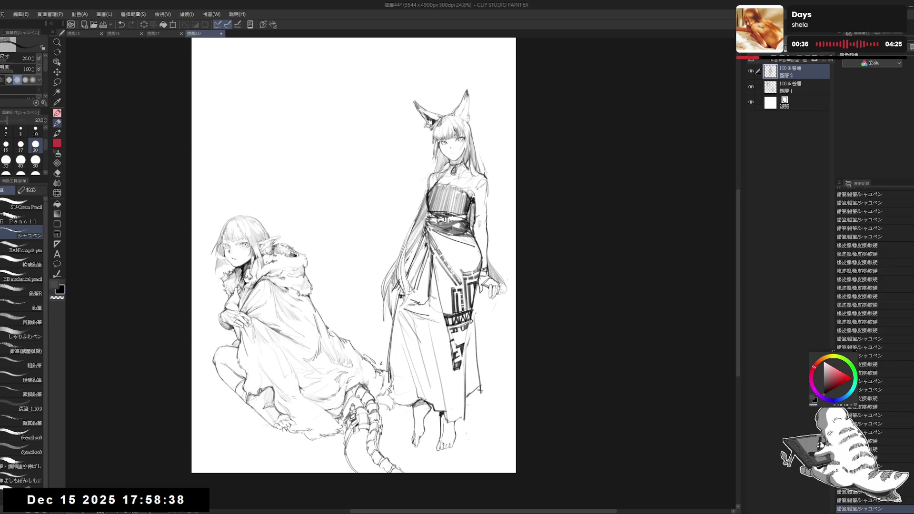
pyautogui.moveTo(488, 295); pyautogui.dragTo(482, 300)
pyautogui.hotkey('ctrl', 't')
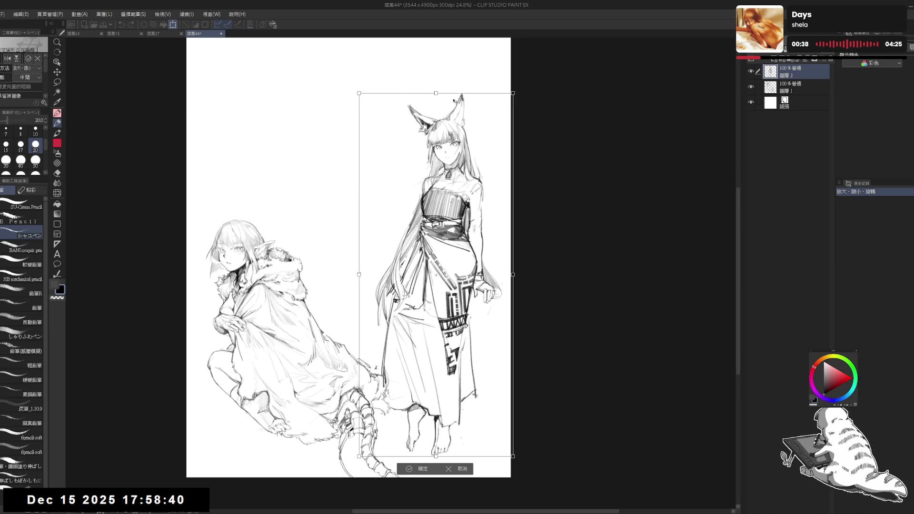
pyautogui.moveTo(436, 96); pyautogui.dragTo(436, 132)
pyautogui.moveTo(465, 229)
pyautogui.mouseDown()
pyautogui.moveTo(476, 257)
pyautogui.moveTo(470, 243)
pyautogui.mouseUp()
pyautogui.press('Return')
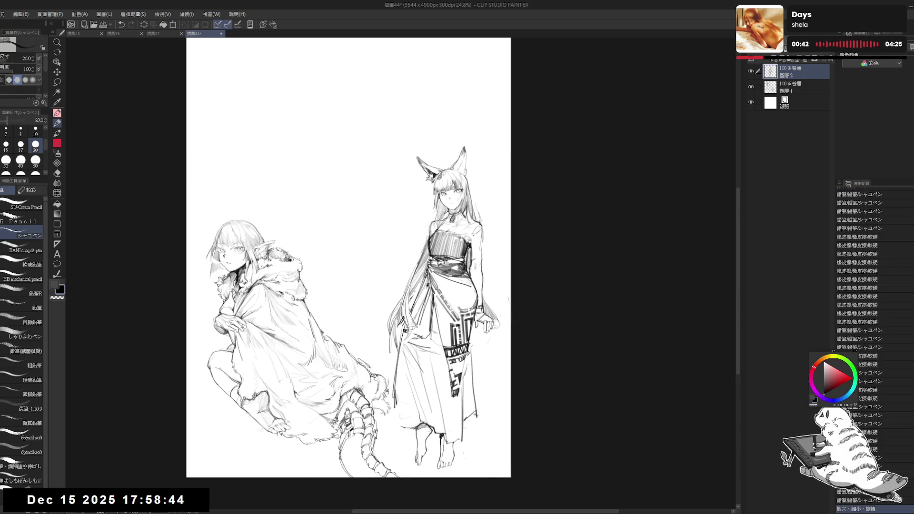
# Erase marks near the fox-girl's skirt and draw a new skirt line at pencil size 25
pyautogui.hotkey('ctrl', 'z')
pyautogui.press('e')
pyautogui.moveTo(400, 376); pyautogui.dragTo(386, 407)
pyautogui.press('p')
pyautogui.press(']')
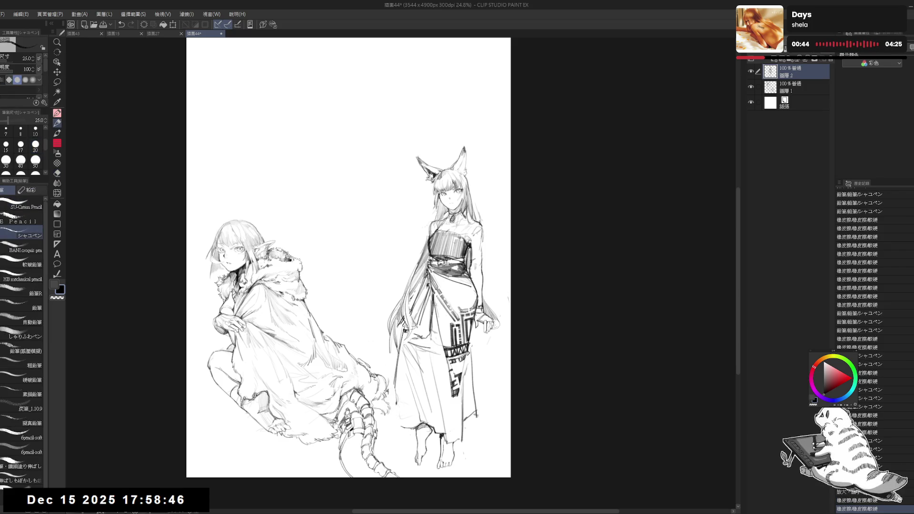
pyautogui.moveTo(403, 325); pyautogui.dragTo(395, 418)
# Rework the fox-girl's hip contour with three refining strokes
pyautogui.scroll(1, 341, 257)
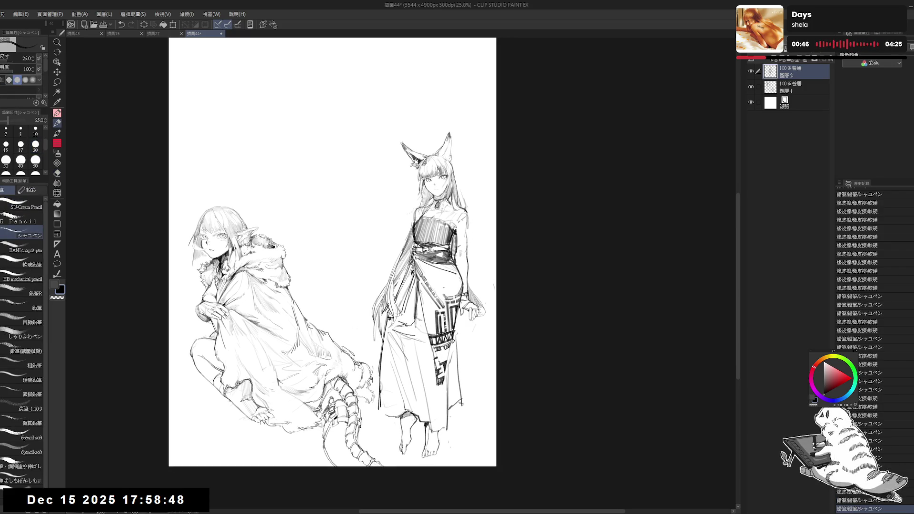
pyautogui.moveTo(461, 287); pyautogui.dragTo(462, 373)
pyautogui.moveTo(460, 302); pyautogui.dragTo(461, 394)
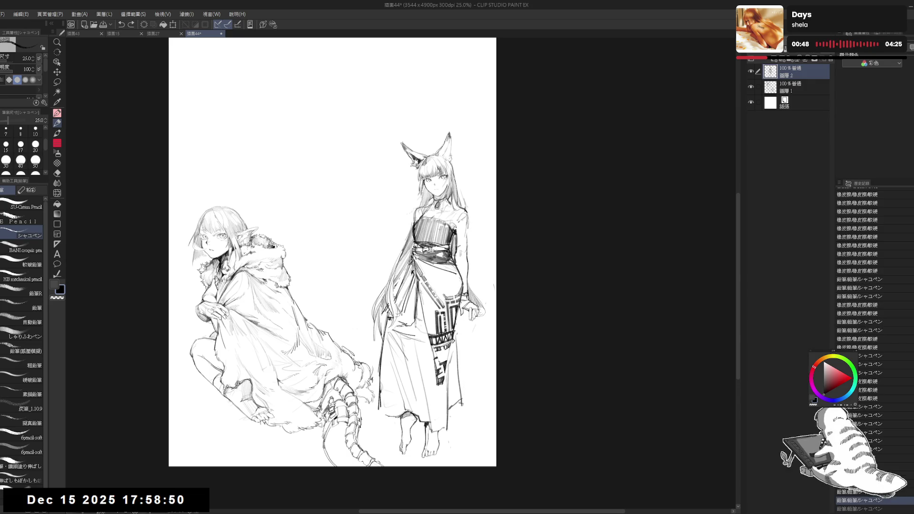
pyautogui.moveTo(457, 320)
pyautogui.mouseDown()
pyautogui.moveTo(452, 394)
pyautogui.moveTo(458, 384)
pyautogui.moveTo(447, 407)
pyautogui.moveTo(456, 396)
pyautogui.moveTo(432, 409)
pyautogui.moveTo(446, 415)
pyautogui.mouseUp()
# Add small pencil strokes at the fox-girl's feet and near the robe hem
pyautogui.press('e')
pyautogui.press('p')
pyautogui.moveTo(431, 423)
pyautogui.mouseDown()
pyautogui.moveTo(442, 428)
pyautogui.moveTo(433, 425)
pyautogui.mouseUp()
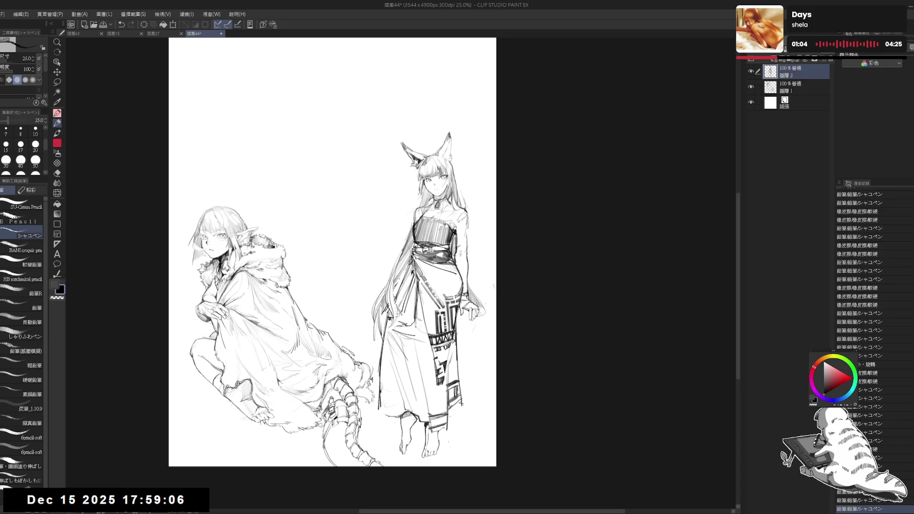
pyautogui.moveTo(444, 417)
pyautogui.mouseDown()
pyautogui.moveTo(444, 425)
pyautogui.moveTo(426, 404)
pyautogui.moveTo(415, 415)
pyautogui.mouseUp()
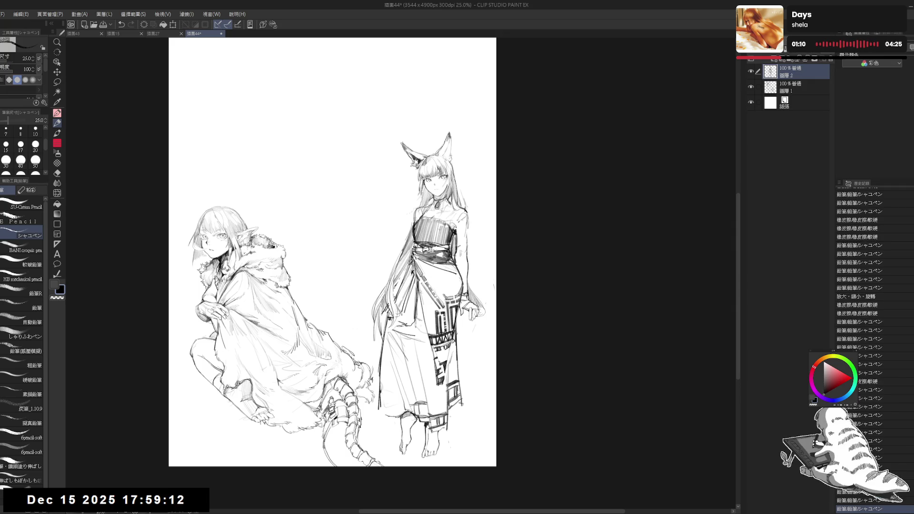
pyautogui.moveTo(334, 252); pyautogui.dragTo(342, 249)
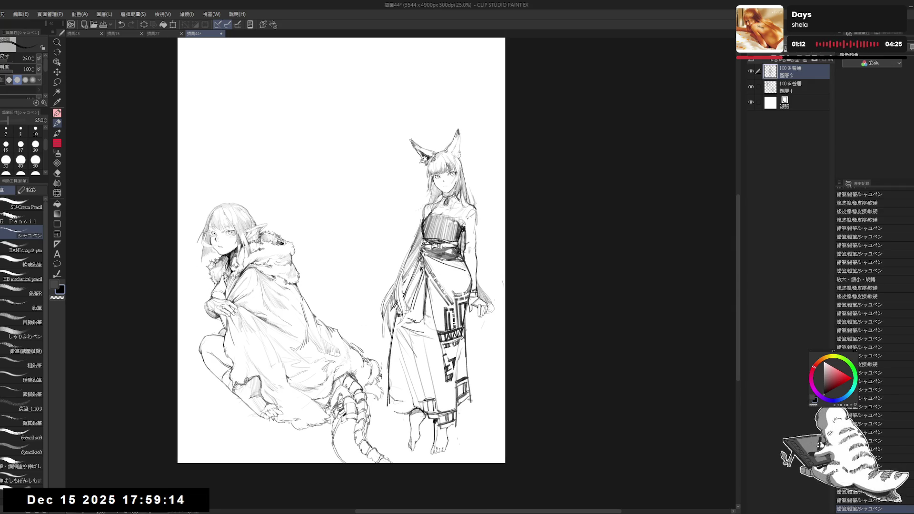
pyautogui.moveTo(403, 399)
pyautogui.mouseDown()
pyautogui.moveTo(414, 402)
pyautogui.moveTo(407, 409)
pyautogui.moveTo(410, 391)
pyautogui.mouseUp()
# Add a small stroke near the fox-girl's hand and set the brush size to 20
pyautogui.scroll(1, 341, 254)
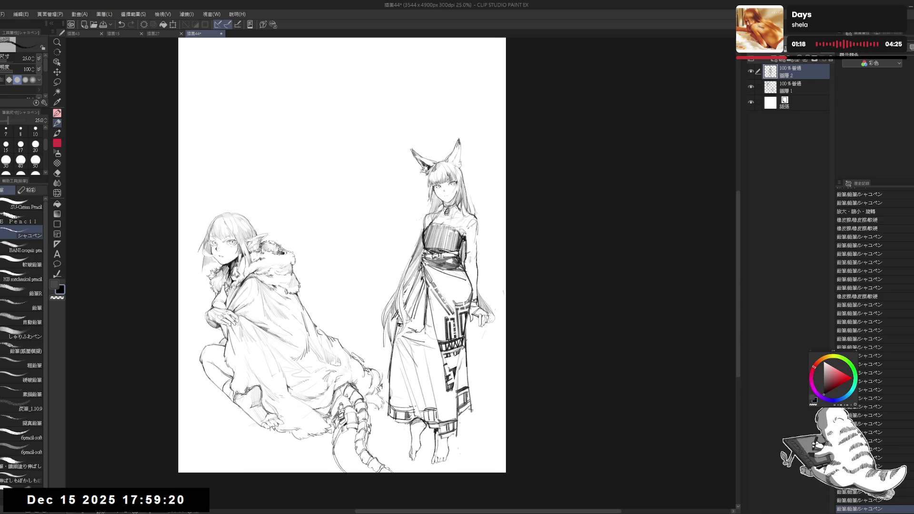
pyautogui.scroll(2, 447, 351)
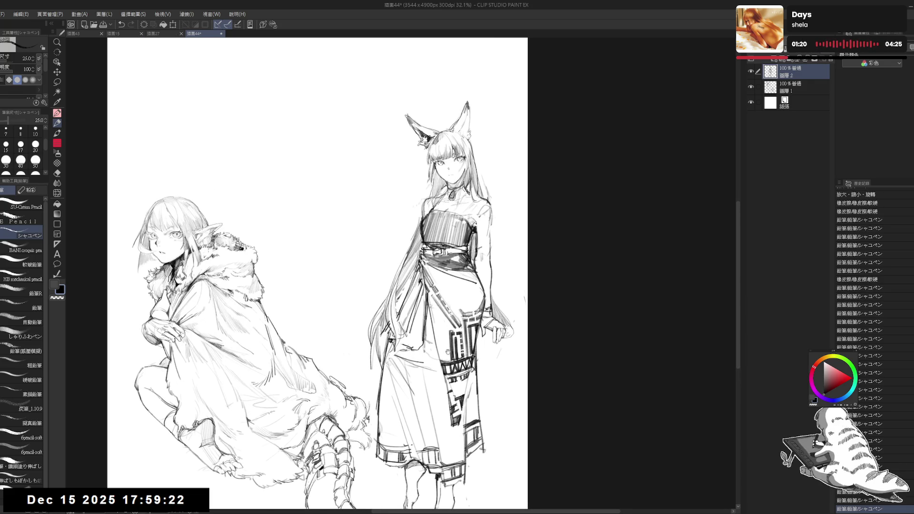
pyautogui.moveTo(494, 333); pyautogui.dragTo(497, 340)
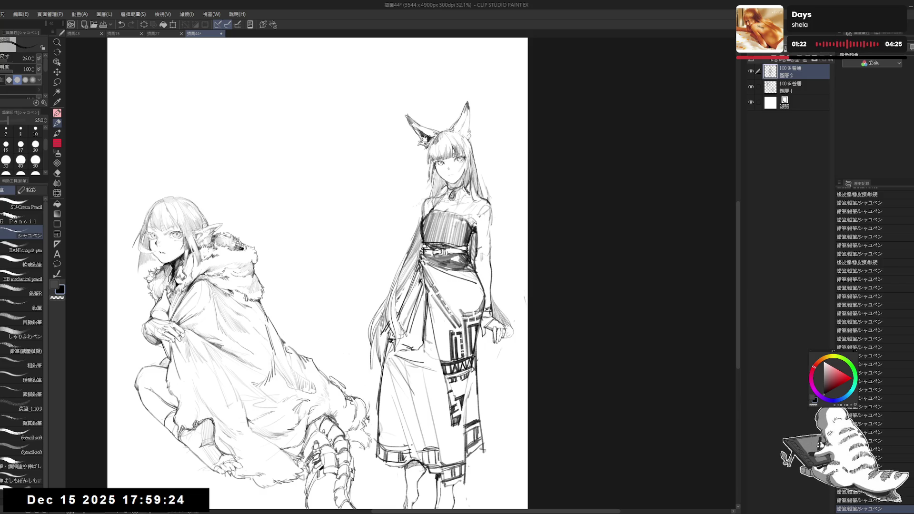
pyautogui.hotkey('ctrl', 'z')
pyautogui.hotkey('ctrl', 'y')
pyautogui.moveTo(319, 272); pyautogui.dragTo(324, 286)
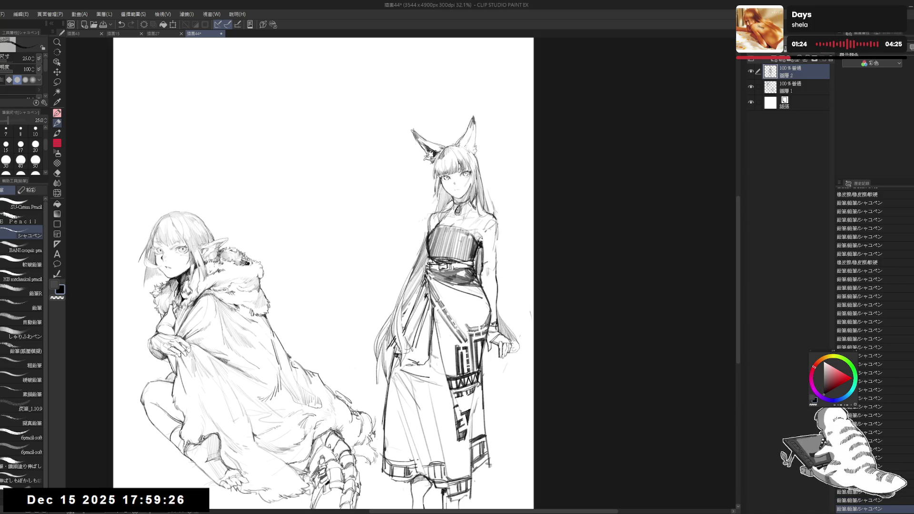
pyautogui.hotkey('ctrl', 'z')
pyautogui.click(35, 143)
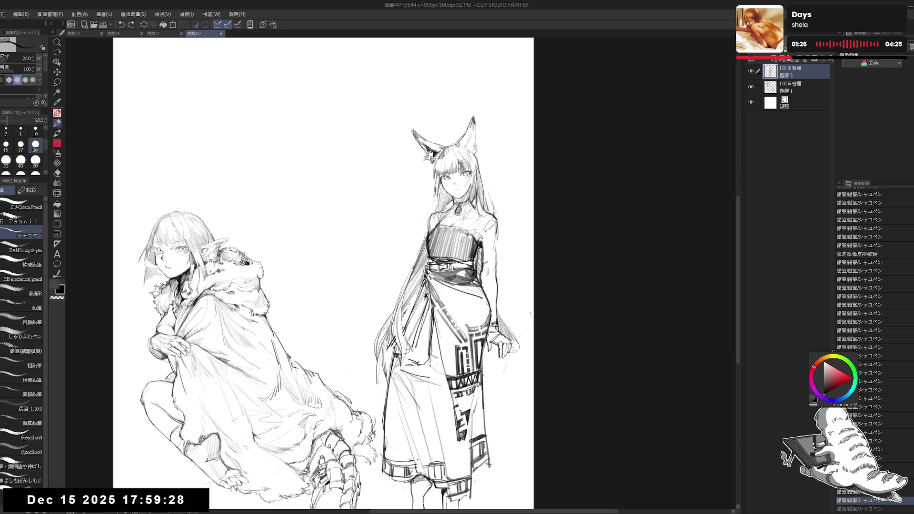
pyautogui.hotkey('ctrl', 'y')
# Erase small marks beside the fox-girl's hair and add a pencil stroke along it
pyautogui.press('e')
pyautogui.moveTo(489, 224)
pyautogui.mouseDown()
pyautogui.moveTo(491, 267)
pyautogui.moveTo(490, 191)
pyautogui.moveTo(480, 207)
pyautogui.mouseUp()
pyautogui.press('p')
pyautogui.press('e')
pyautogui.press('p')
pyautogui.moveTo(418, 220)
pyautogui.mouseDown()
pyautogui.moveTo(425, 227)
pyautogui.moveTo(386, 242)
pyautogui.moveTo(407, 250)
pyautogui.mouseUp()
pyautogui.press('e')
pyautogui.click(424, 229)
pyautogui.press('p')
pyautogui.press('e')
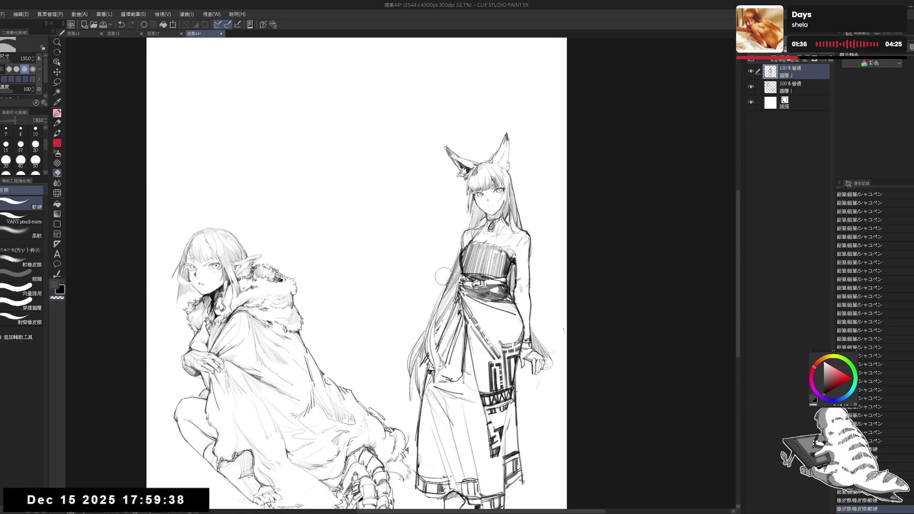
pyautogui.press('p')
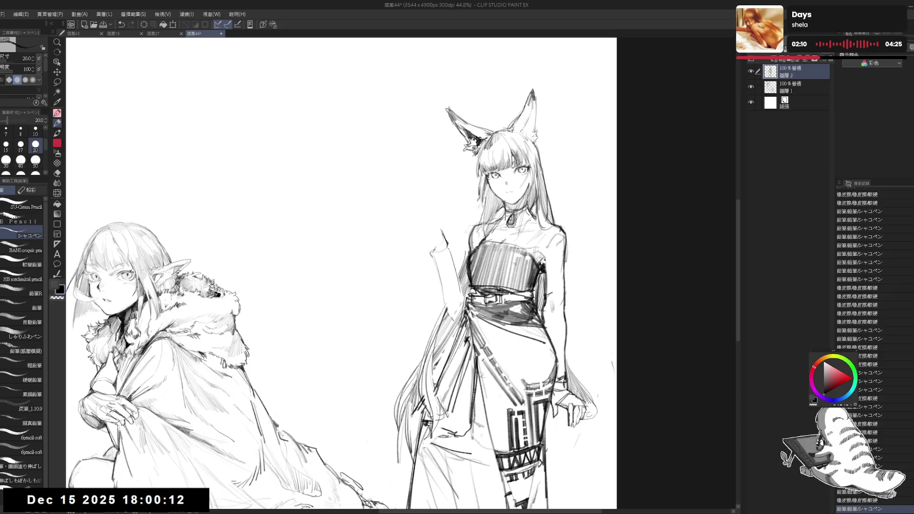
# Erase the fox-eared woman's old raised-arm lines and sketch the new arm with the pencil
pyautogui.press('e')
pyautogui.moveTo(443, 244); pyautogui.dragTo(458, 291)
pyautogui.press('p')
pyautogui.moveTo(463, 257)
pyautogui.mouseDown()
pyautogui.moveTo(454, 292)
pyautogui.moveTo(437, 290)
pyautogui.moveTo(450, 310)
pyautogui.mouseUp()
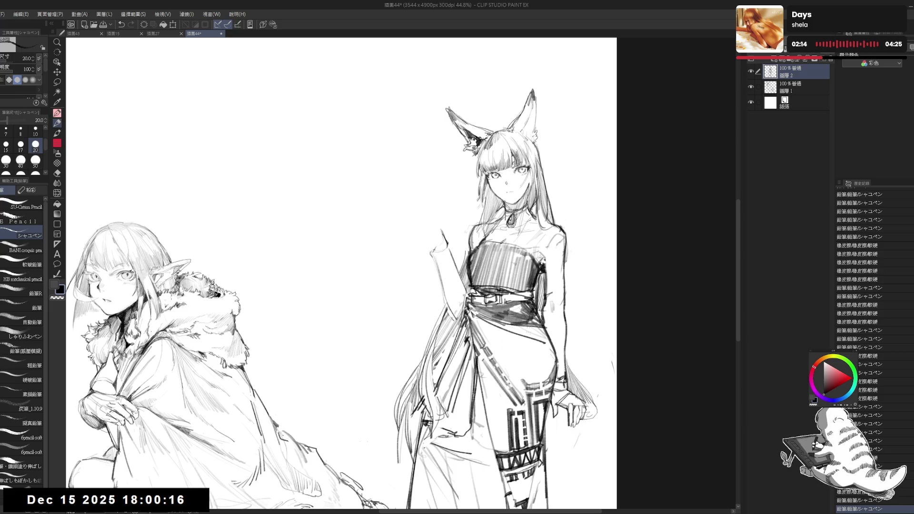
pyautogui.press('e')
pyautogui.press('p')
pyautogui.moveTo(452, 268); pyautogui.dragTo(463, 285)
pyautogui.press('e')
pyautogui.press('p')
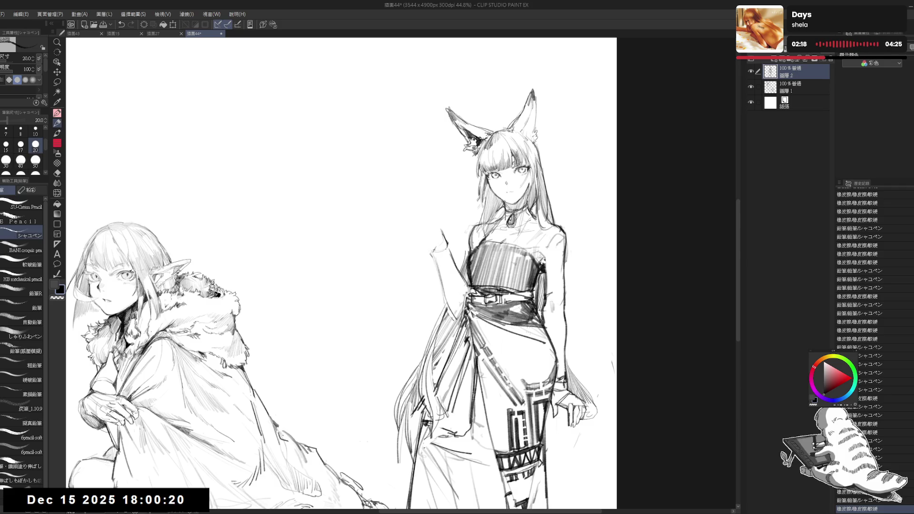
pyautogui.moveTo(442, 231)
pyautogui.mouseDown()
pyautogui.moveTo(440, 280)
pyautogui.moveTo(443, 236)
pyautogui.moveTo(431, 249)
pyautogui.mouseUp()
# Draw the raised hand beside her shoulder with a short line, a mark and a curve above it
pyautogui.press('e')
pyautogui.press('p')
pyautogui.click(457, 230)
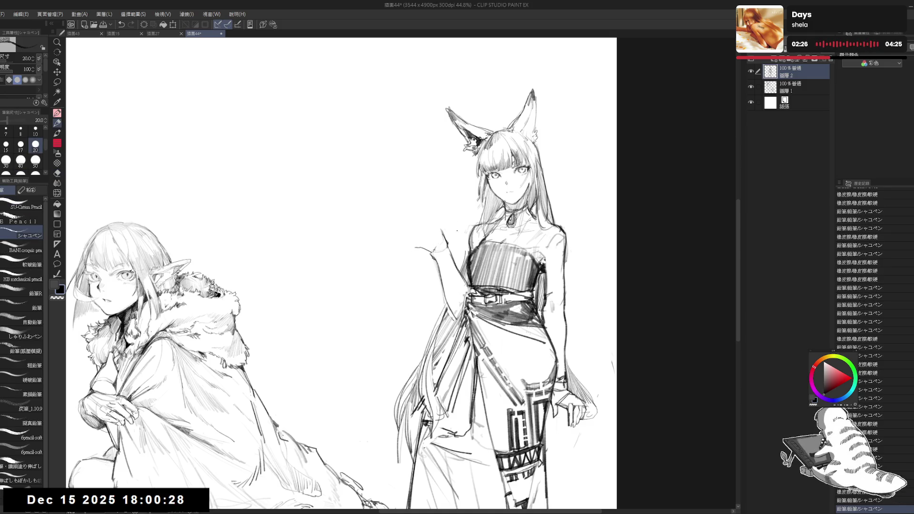
pyautogui.click(416, 236)
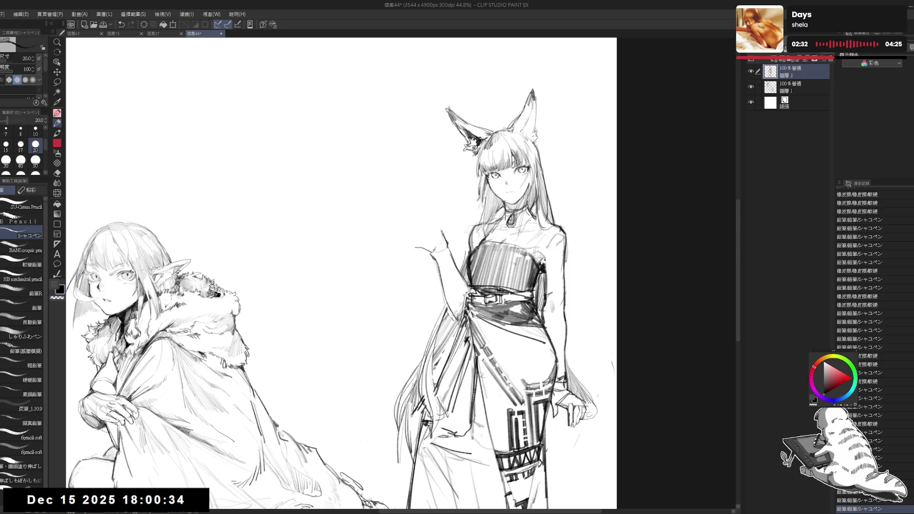
pyautogui.moveTo(419, 235); pyautogui.dragTo(434, 231)
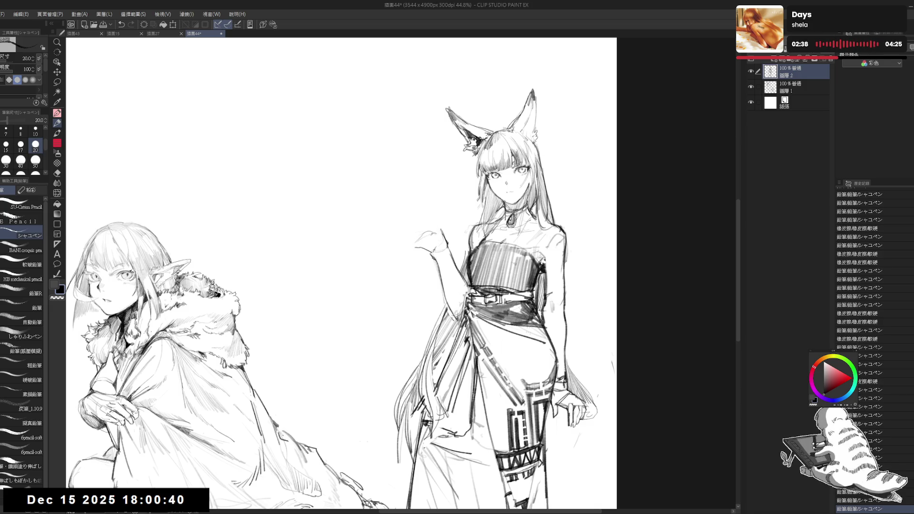
pyautogui.moveTo(333, 271); pyautogui.dragTo(336, 271)
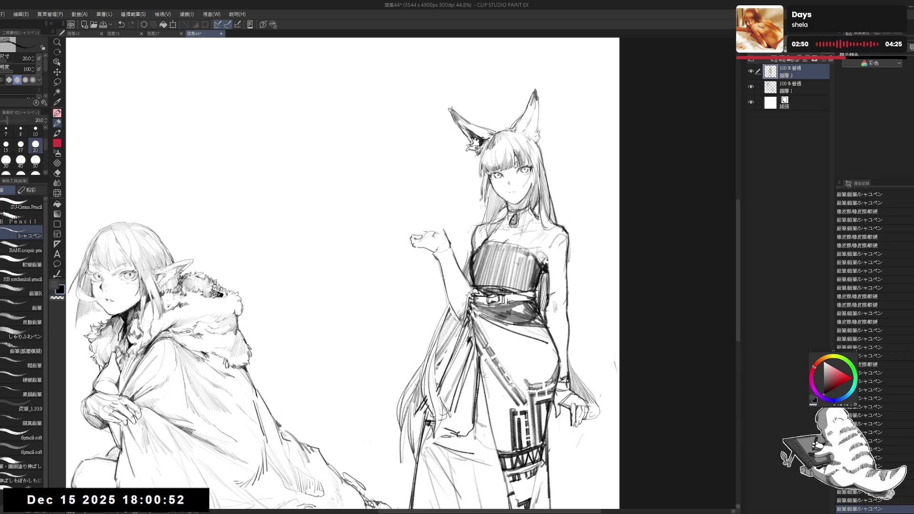
# Add fur strokes to the elf's hood and compare the hand strokes with undo/redo
pyautogui.moveTo(93, 327); pyautogui.dragTo(115, 339)
pyautogui.moveTo(408, 235); pyautogui.dragTo(421, 243)
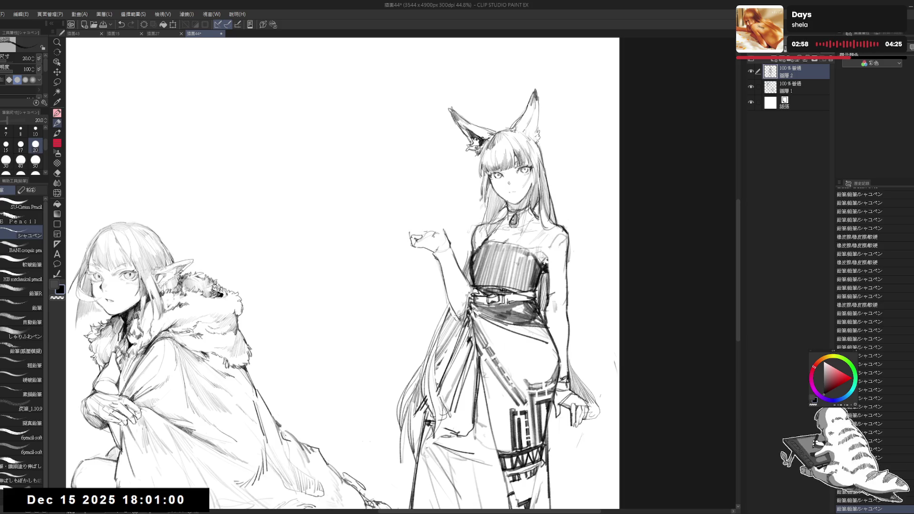
pyautogui.hotkey('ctrl', 'z')
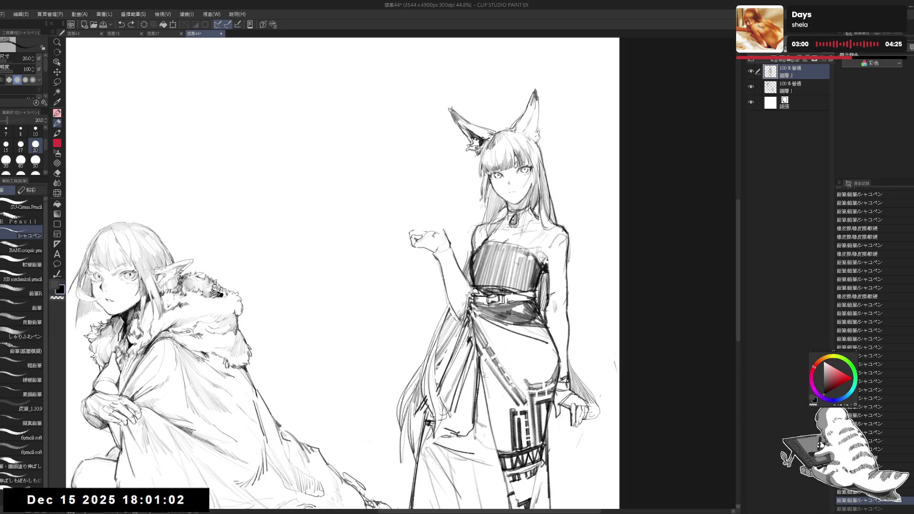
pyautogui.hotkey('ctrl', 'z')
pyautogui.hotkey('ctrl', 'y')
pyautogui.hotkey('ctrl', 'y')
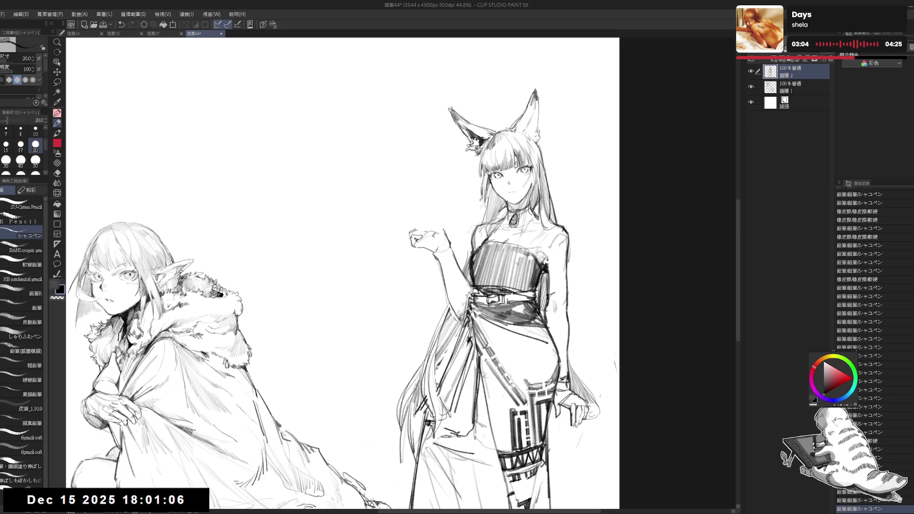
pyautogui.hotkey('ctrl', 'y')
pyautogui.hotkey('ctrl', 'z')
pyautogui.hotkey('ctrl', 'y')
pyautogui.hotkey('ctrl', 'y')
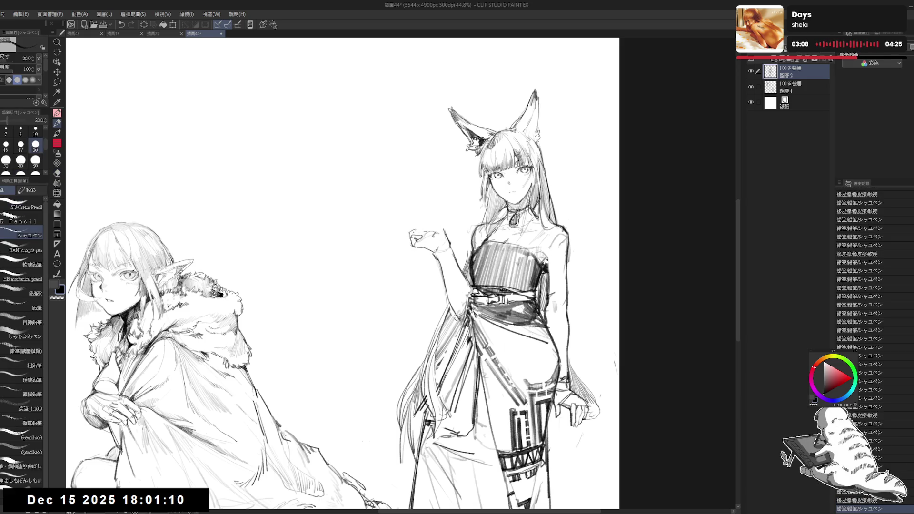
pyautogui.hotkey('ctrl', 'y')
pyautogui.hotkey('ctrl', 'y')
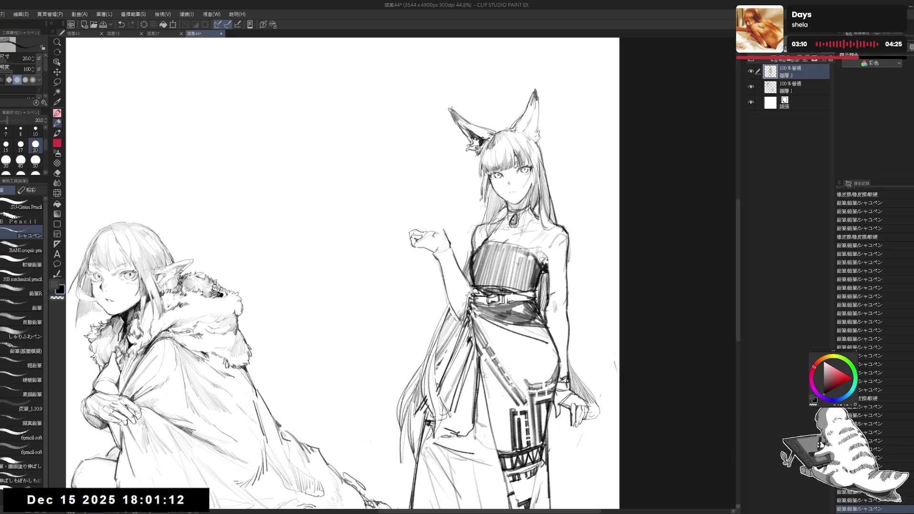
pyautogui.hotkey('ctrl', 'y')
pyautogui.press('h')
pyautogui.press('h')
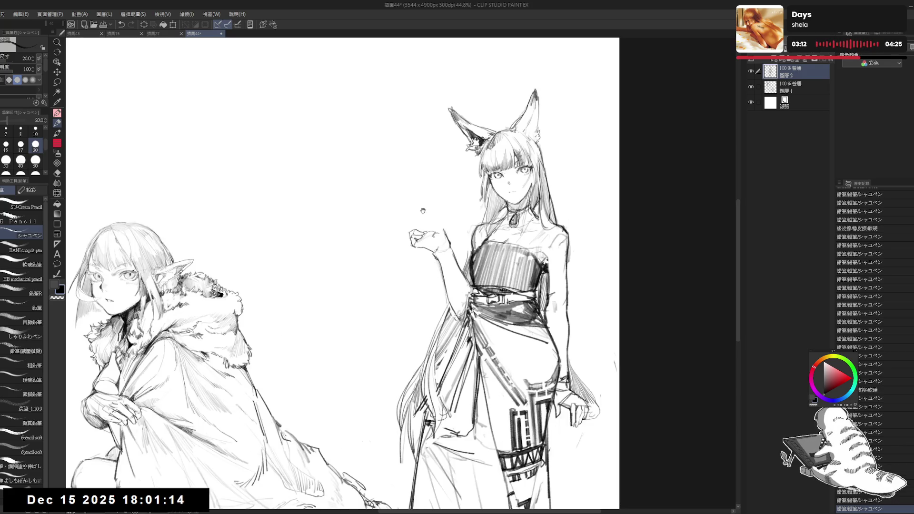
pyautogui.scroll(1, 417, 224)
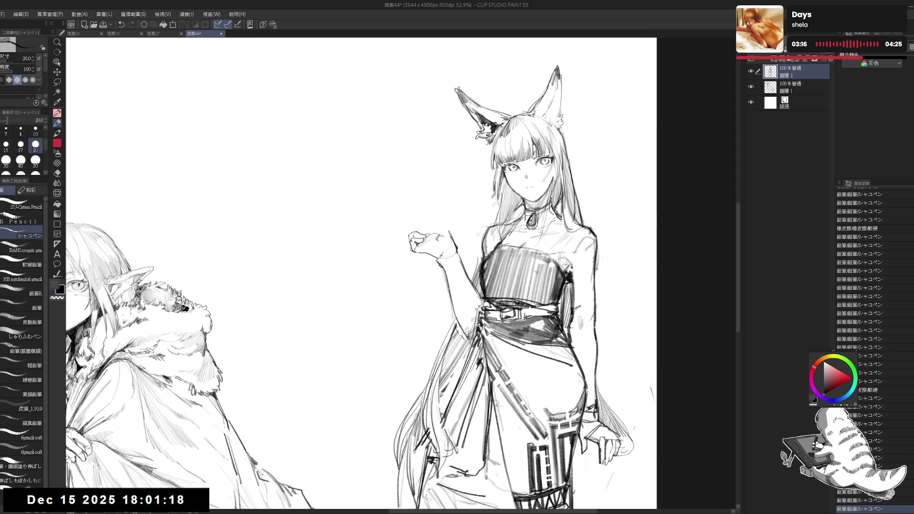
# Sketch and erase short strokes above the raised hand, undoing the ones that don't work
pyautogui.moveTo(410, 230); pyautogui.dragTo(423, 224)
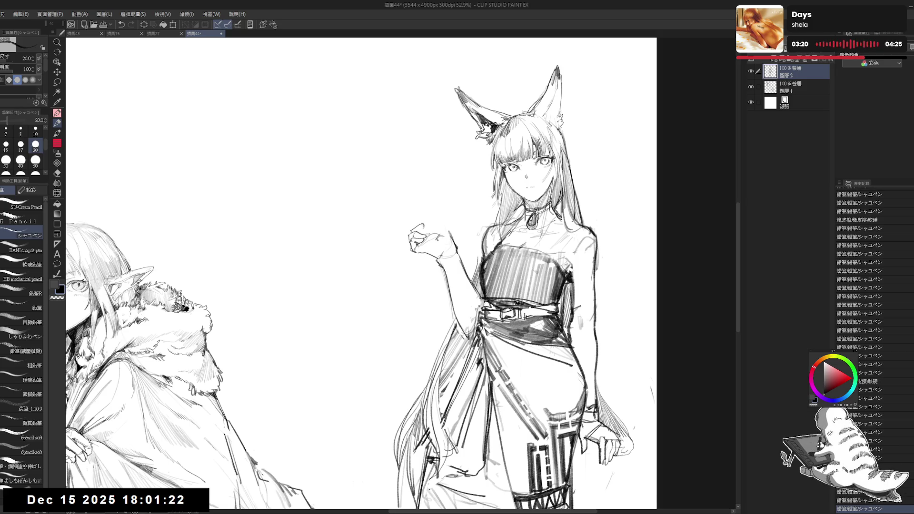
pyautogui.moveTo(431, 222)
pyautogui.mouseDown()
pyautogui.moveTo(416, 236)
pyautogui.moveTo(423, 224)
pyautogui.moveTo(414, 233)
pyautogui.moveTo(423, 229)
pyautogui.moveTo(395, 221)
pyautogui.moveTo(426, 225)
pyautogui.moveTo(414, 236)
pyautogui.moveTo(431, 229)
pyautogui.moveTo(449, 238)
pyautogui.moveTo(443, 224)
pyautogui.mouseUp()
pyautogui.hotkey('ctrl', 'z')
pyautogui.press('e')
pyautogui.press('p')
pyautogui.press('e')
pyautogui.press('p')
pyautogui.press('e')
pyautogui.press('p')
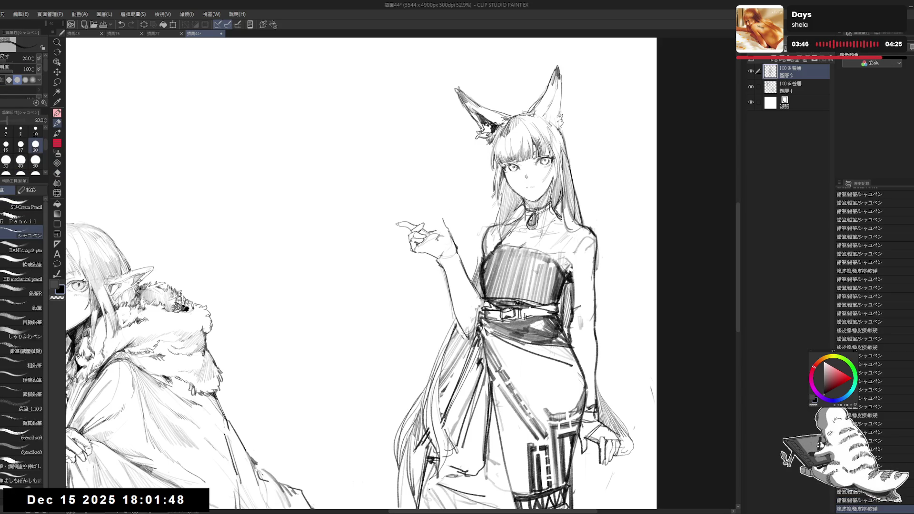
pyautogui.hotkey('ctrl', 'z')
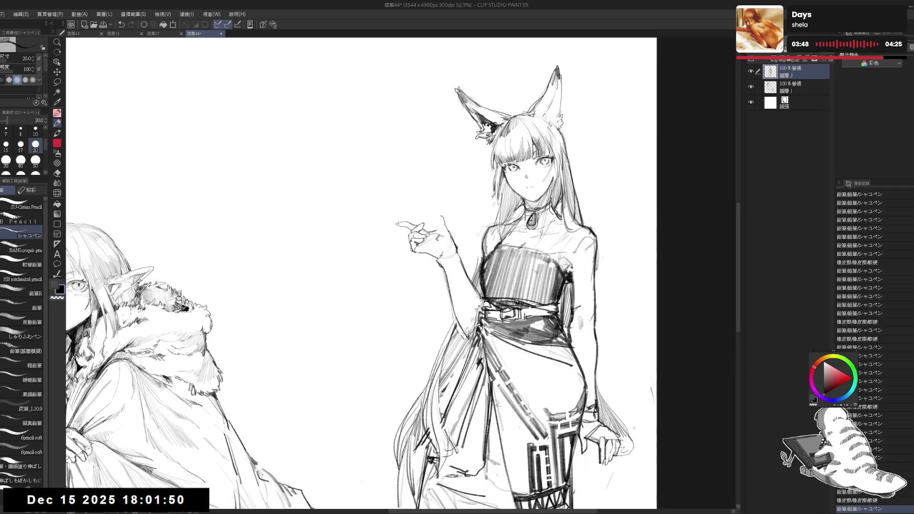
pyautogui.moveTo(448, 229)
pyautogui.mouseDown()
pyautogui.moveTo(453, 240)
pyautogui.moveTo(438, 221)
pyautogui.moveTo(452, 236)
pyautogui.mouseUp()
# Mirror and rotate the view, then erase stray lines near the raised fingertip and hand
pyautogui.press('h')
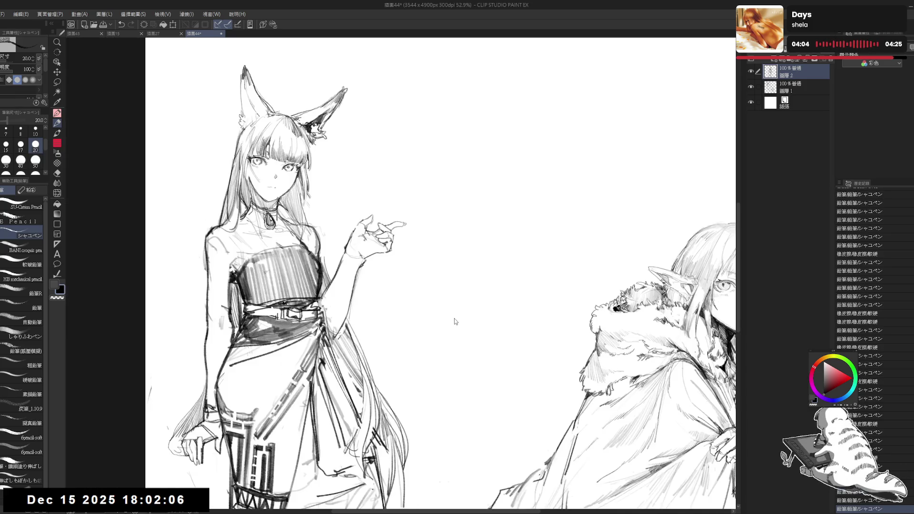
pyautogui.press('h')
pyautogui.press('^')
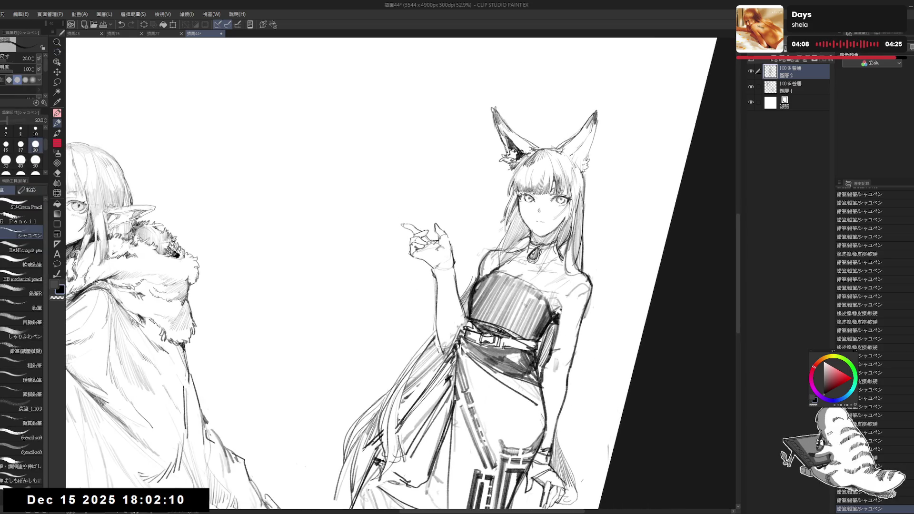
pyautogui.press('e')
pyautogui.moveTo(430, 229); pyautogui.dragTo(434, 226)
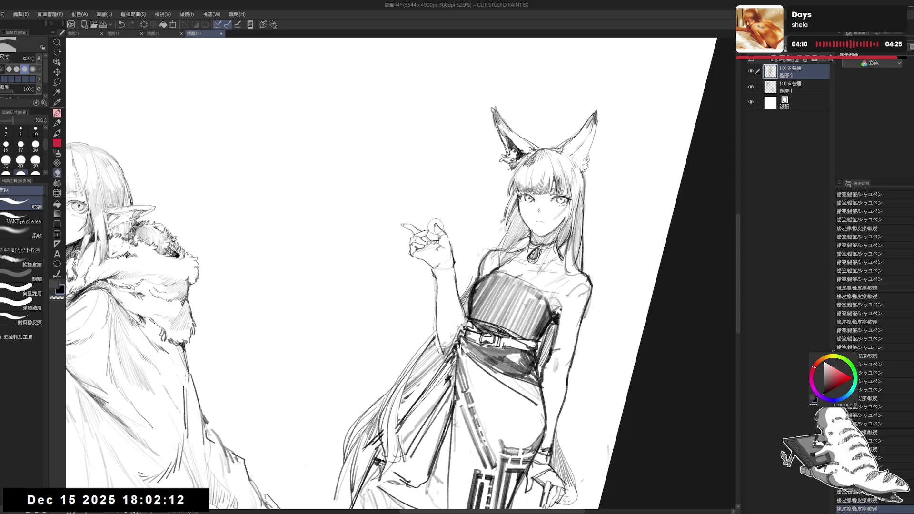
pyautogui.press('p')
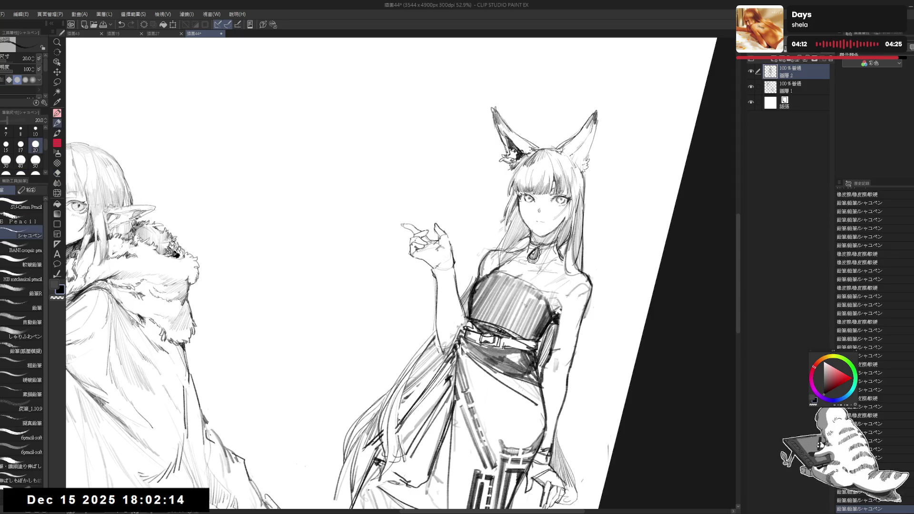
pyautogui.press('e')
pyautogui.moveTo(443, 233)
pyautogui.mouseDown()
pyautogui.moveTo(454, 257)
pyautogui.moveTo(448, 246)
pyautogui.mouseUp()
pyautogui.press('p')
# Reset the canvas rotation and touch up the wrist line with pencil and eraser
pyautogui.press('e')
pyautogui.press('p')
pyautogui.press('e')
pyautogui.press('p')
pyautogui.hotkey('ctrl', '@')
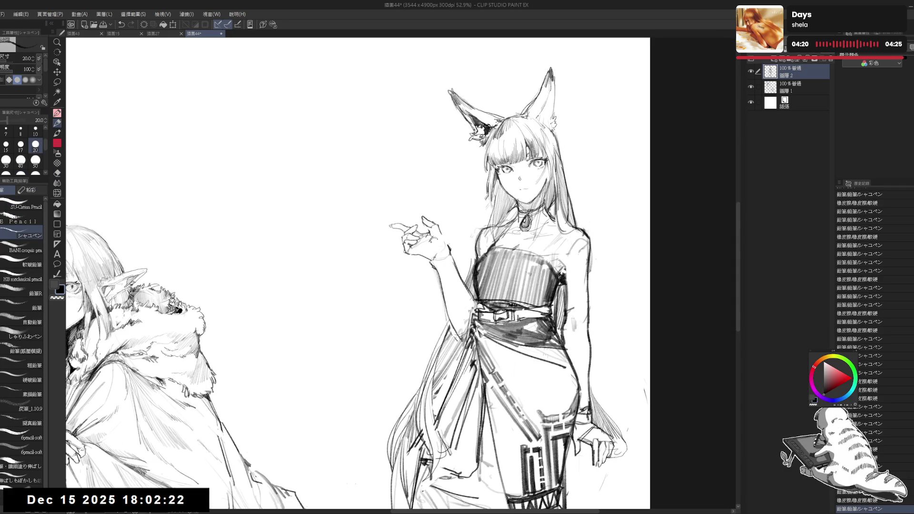
pyautogui.moveTo(445, 238); pyautogui.dragTo(446, 243)
pyautogui.press('e')
pyautogui.press('p')
pyautogui.press('e')
pyautogui.press('p')
# Zoom out to frame both figures, adding a last wrist stroke and erasing a stray mark
pyautogui.press('e')
pyautogui.scroll(-3, 423, 143)
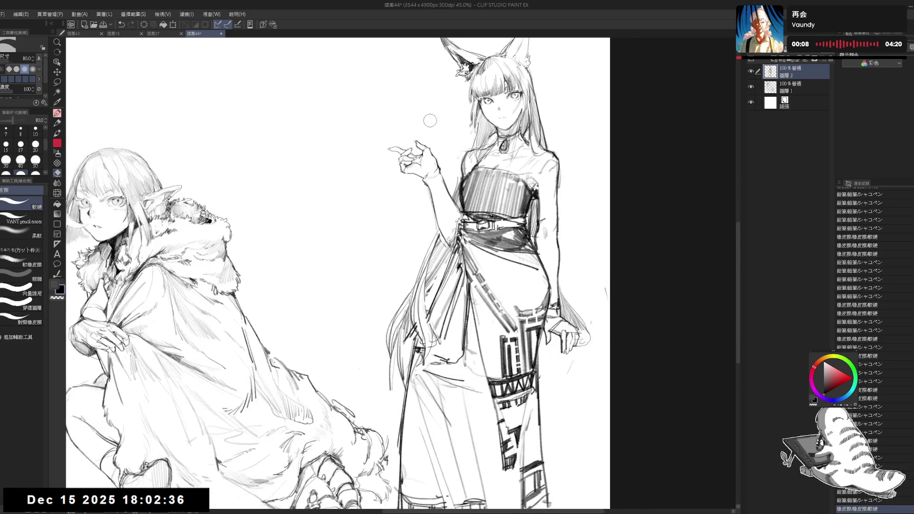
pyautogui.moveTo(430, 121); pyautogui.dragTo(446, 153)
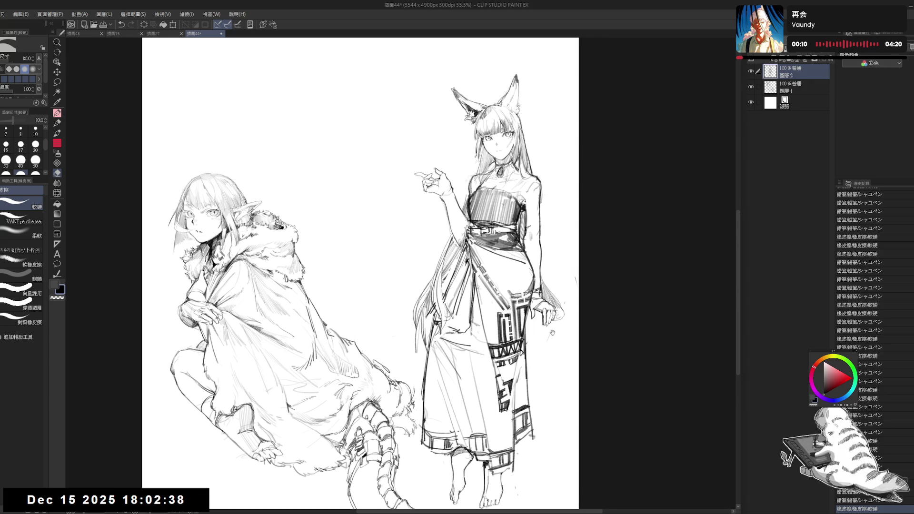
pyautogui.press('p')
pyautogui.moveTo(442, 237); pyautogui.dragTo(447, 242)
pyautogui.moveTo(409, 214); pyautogui.dragTo(448, 212)
pyautogui.press('e')
pyautogui.moveTo(535, 478); pyautogui.dragTo(554, 497)
pyautogui.press('p')
pyautogui.moveTo(533, 296); pyautogui.dragTo(545, 317)
# Create a new raster layer, pan to the empty area above the elf, and undo the test stroke
pyautogui.click(775, 61)
pyautogui.moveTo(707, 149)
pyautogui.mouseDown()
pyautogui.moveTo(523, 119)
pyautogui.moveTo(390, 116)
pyautogui.mouseUp()
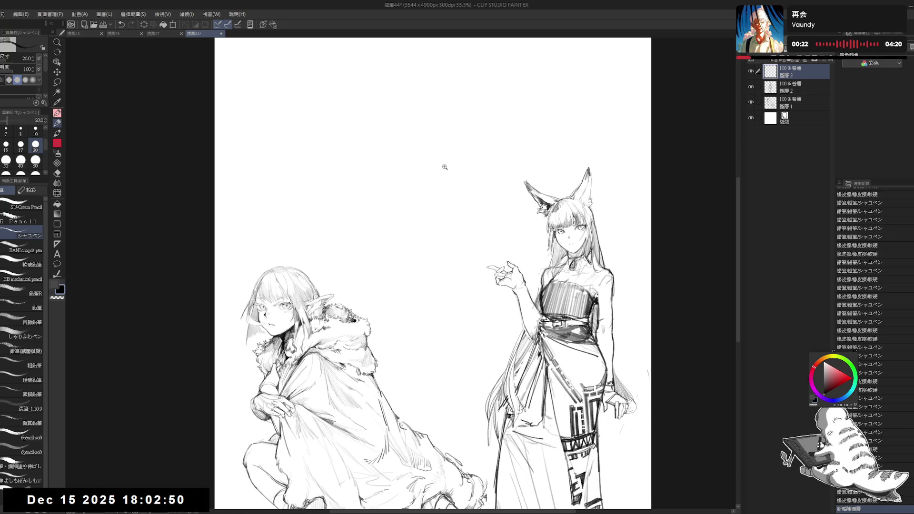
pyautogui.scroll(1, 443, 172)
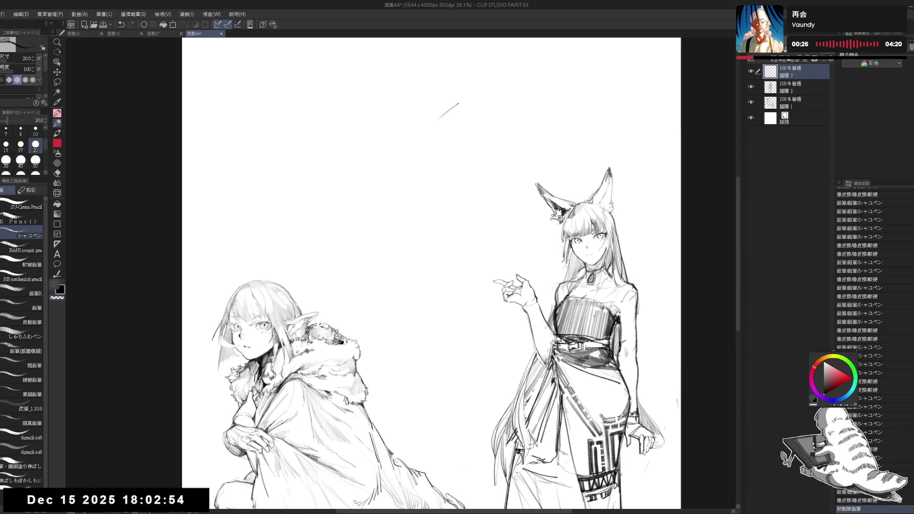
pyautogui.hotkey('ctrl', 'z')
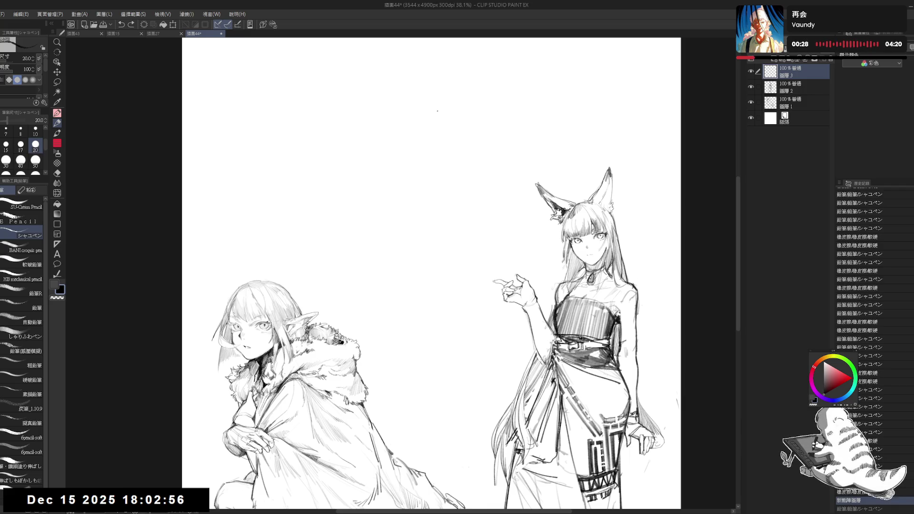
# Restore the short stroke on the new layer, then erase its right end and a long stray stroke
pyautogui.hotkey('ctrl', 'y')
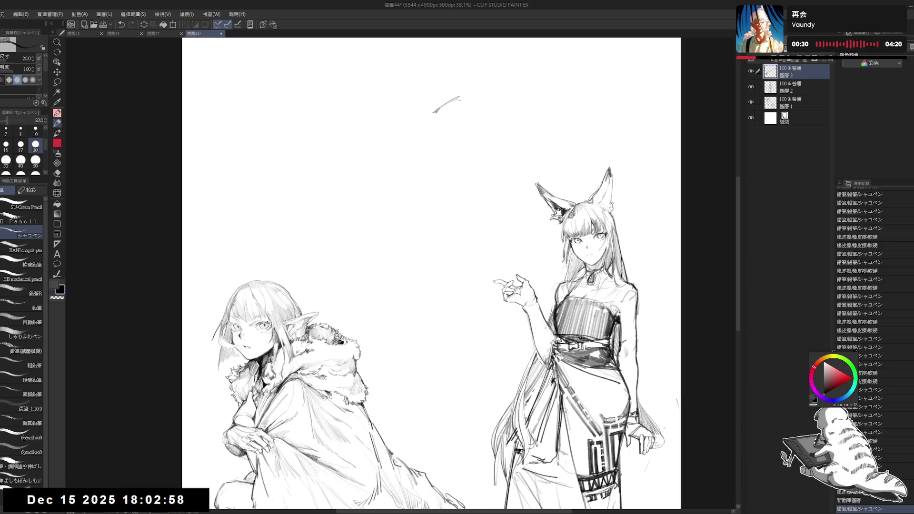
pyautogui.press('e')
pyautogui.moveTo(457, 97); pyautogui.dragTo(489, 126)
pyautogui.press('p')
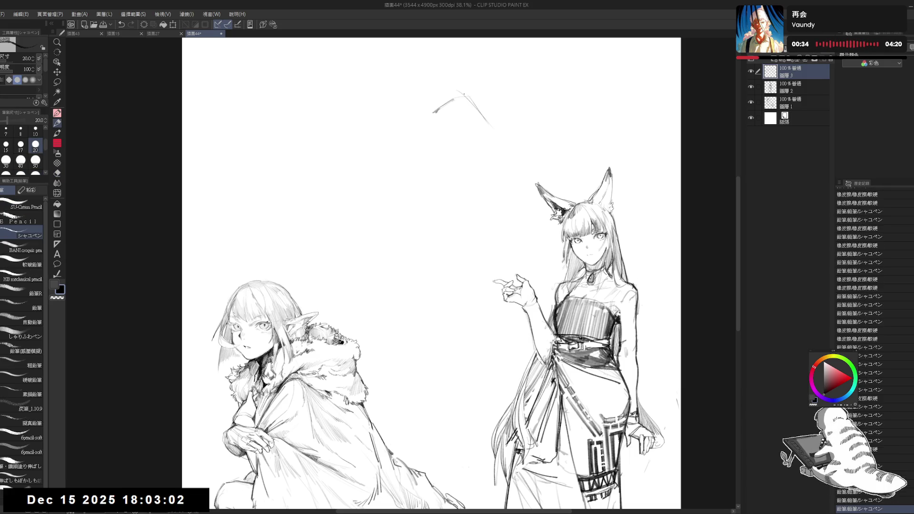
pyautogui.press('e')
pyautogui.moveTo(452, 96)
pyautogui.mouseDown()
pyautogui.moveTo(485, 122)
pyautogui.moveTo(454, 101)
pyautogui.moveTo(429, 112)
pyautogui.moveTo(437, 111)
pyautogui.moveTo(432, 143)
pyautogui.moveTo(444, 165)
pyautogui.moveTo(473, 156)
pyautogui.moveTo(461, 148)
pyautogui.mouseUp()
pyautogui.press('p')
# Zoom in, set the pencil to size 17, and draw the open mouth's upper line and teeth
pyautogui.scroll(3, 457, 136)
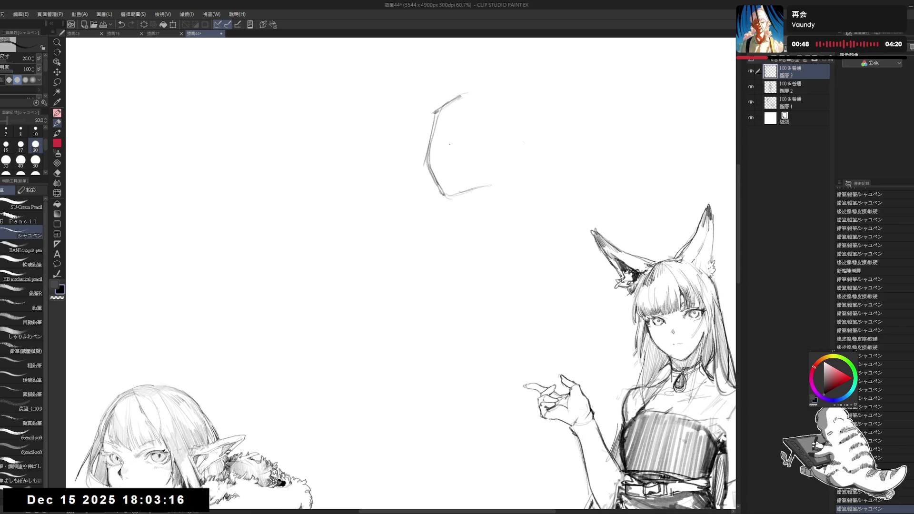
pyautogui.press('[')
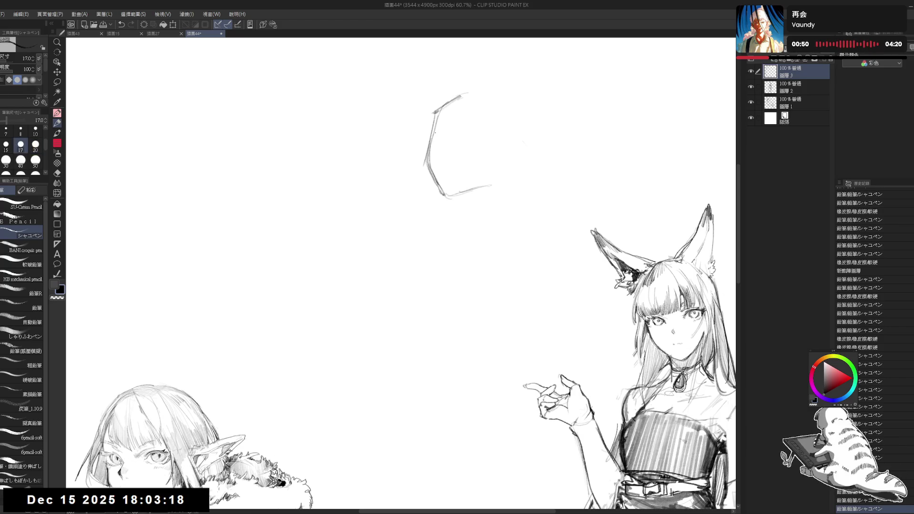
pyautogui.moveTo(446, 142); pyautogui.dragTo(441, 153)
pyautogui.click(456, 164)
pyautogui.moveTo(457, 164); pyautogui.dragTo(471, 164)
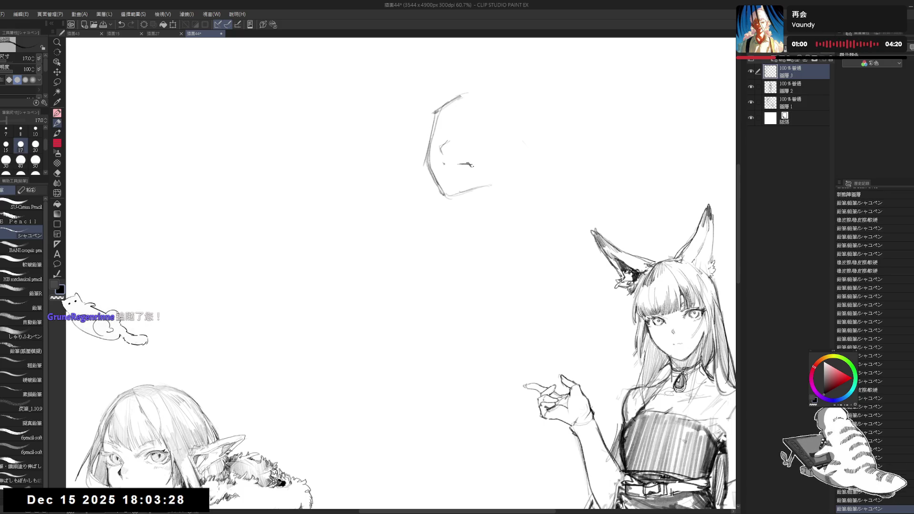
pyautogui.moveTo(472, 166)
pyautogui.mouseDown()
pyautogui.moveTo(449, 172)
pyautogui.moveTo(470, 168)
pyautogui.mouseUp()
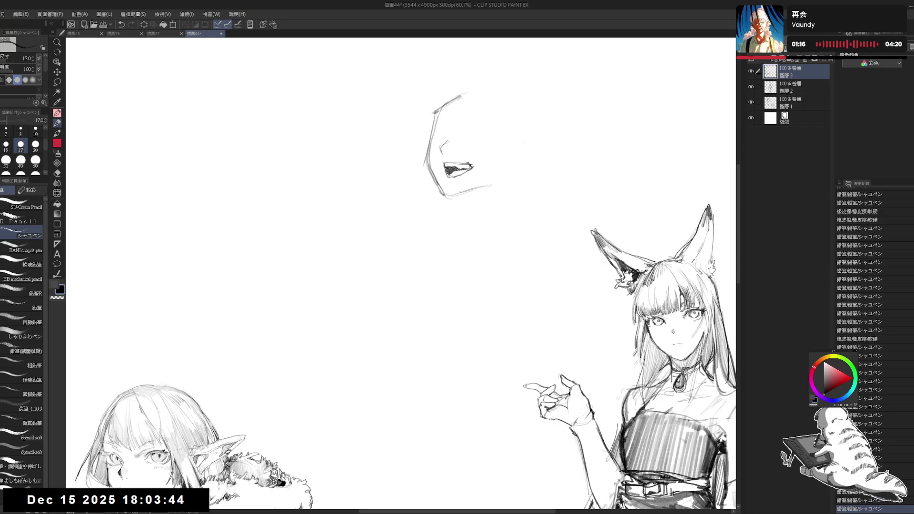
pyautogui.scroll(-2, 859, 267)
pyautogui.scroll(-3, 859, 266)
pyautogui.scroll(-1, 859, 266)
pyautogui.scroll(-2, 475, 124)
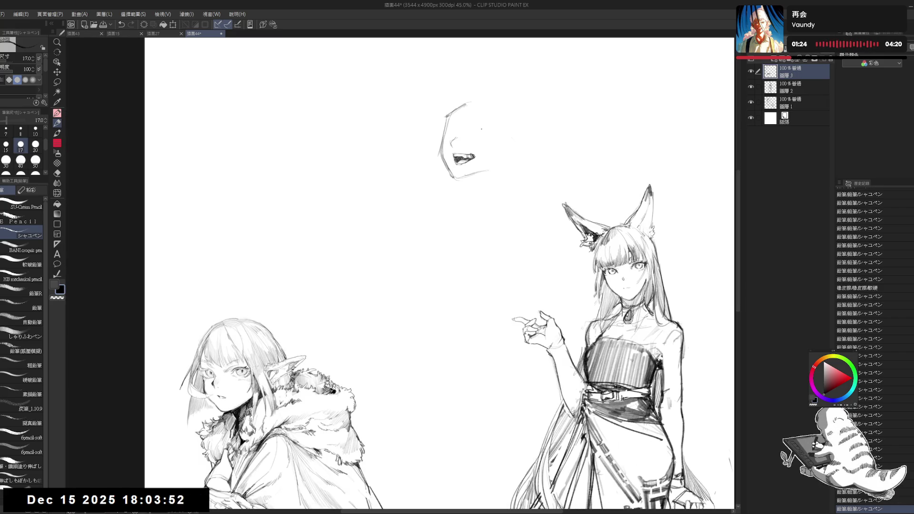
# Draw a faint diagonal body guide below the jaw, then erase its middle section
pyautogui.scroll(2, 484, 128)
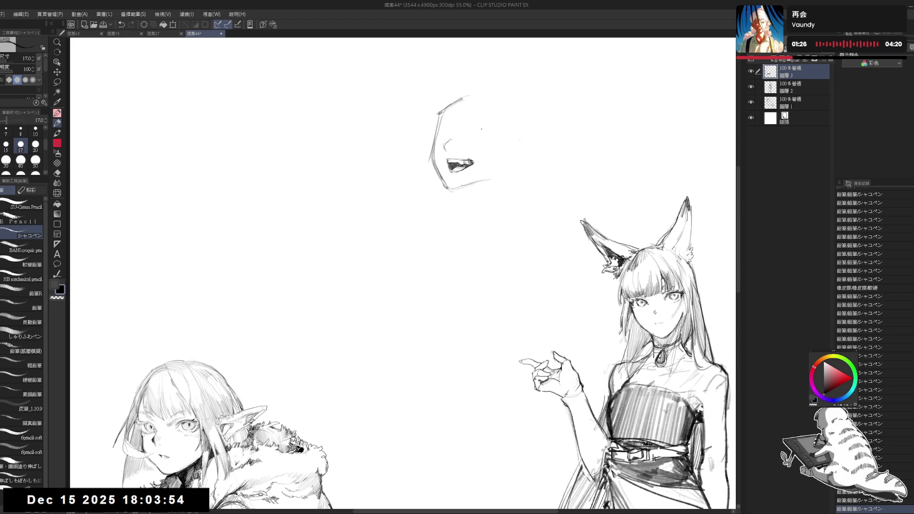
pyautogui.moveTo(485, 182)
pyautogui.mouseDown()
pyautogui.moveTo(459, 200)
pyautogui.moveTo(470, 190)
pyautogui.moveTo(453, 221)
pyautogui.moveTo(452, 210)
pyautogui.moveTo(474, 231)
pyautogui.mouseUp()
pyautogui.hotkey('ctrl', 'z')
pyautogui.moveTo(514, 174); pyautogui.dragTo(440, 296)
pyautogui.click(492, 191)
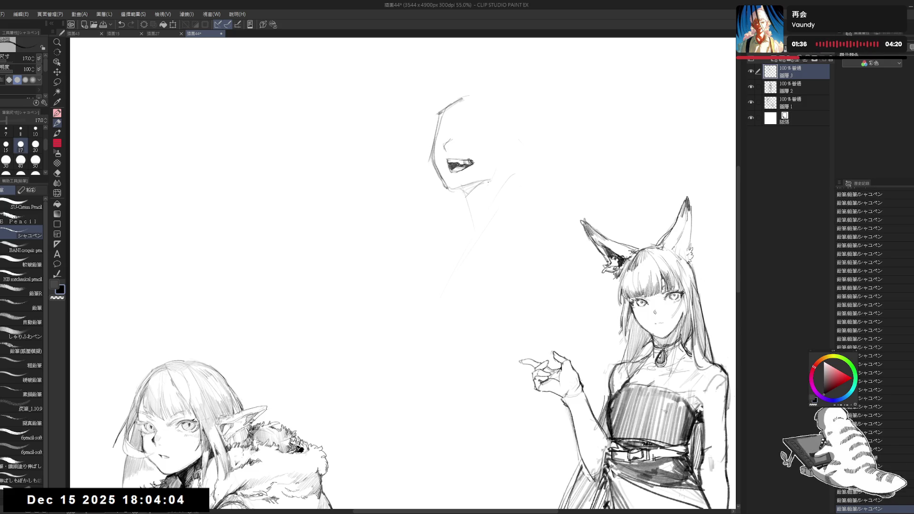
pyautogui.hotkey('ctrl', 'z')
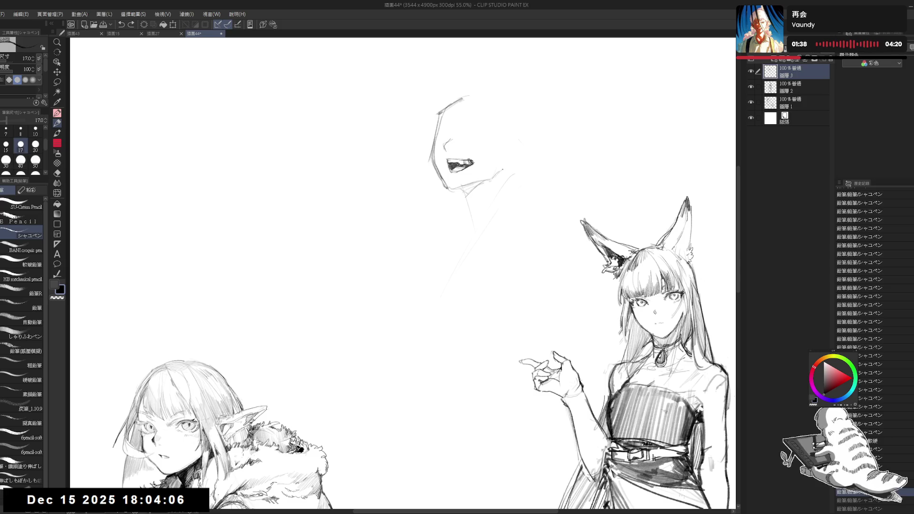
pyautogui.moveTo(429, 118); pyautogui.dragTo(429, 125)
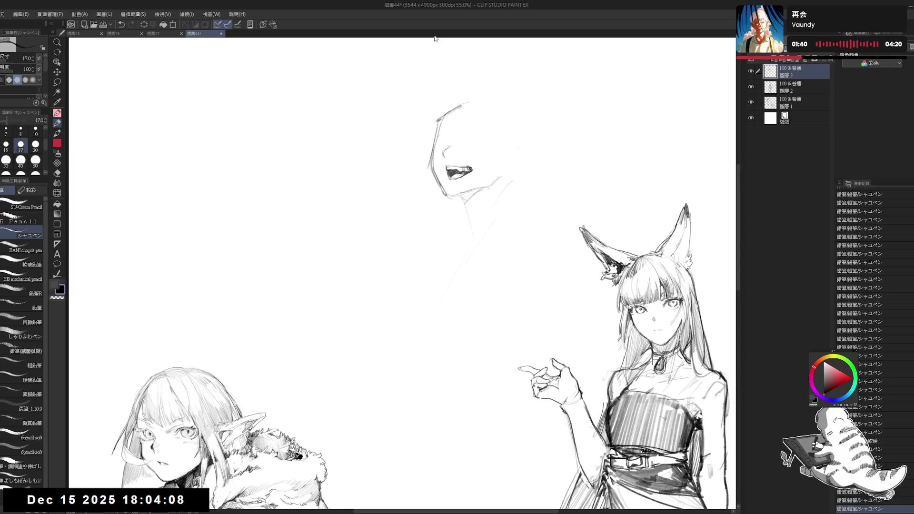
pyautogui.press('e')
pyautogui.moveTo(504, 182)
pyautogui.mouseDown()
pyautogui.moveTo(480, 243)
pyautogui.moveTo(445, 260)
pyautogui.mouseUp()
pyautogui.press('p')
# Sketch and refine the neck lines, redrawing the right side with short strokes
pyautogui.moveTo(471, 230); pyautogui.dragTo(447, 245)
pyautogui.moveTo(495, 185); pyautogui.dragTo(490, 223)
pyautogui.press('e')
pyautogui.moveTo(500, 186)
pyautogui.mouseDown()
pyautogui.moveTo(483, 221)
pyautogui.moveTo(494, 227)
pyautogui.moveTo(449, 240)
pyautogui.mouseUp()
pyautogui.press('p')
pyautogui.click(500, 204)
pyautogui.moveTo(496, 201); pyautogui.dragTo(504, 260)
pyautogui.moveTo(499, 207); pyautogui.dragTo(504, 267)
pyautogui.hotkey('ctrl', 'z')
pyautogui.moveTo(497, 214); pyautogui.dragTo(504, 230)
pyautogui.moveTo(502, 186); pyautogui.dragTo(498, 218)
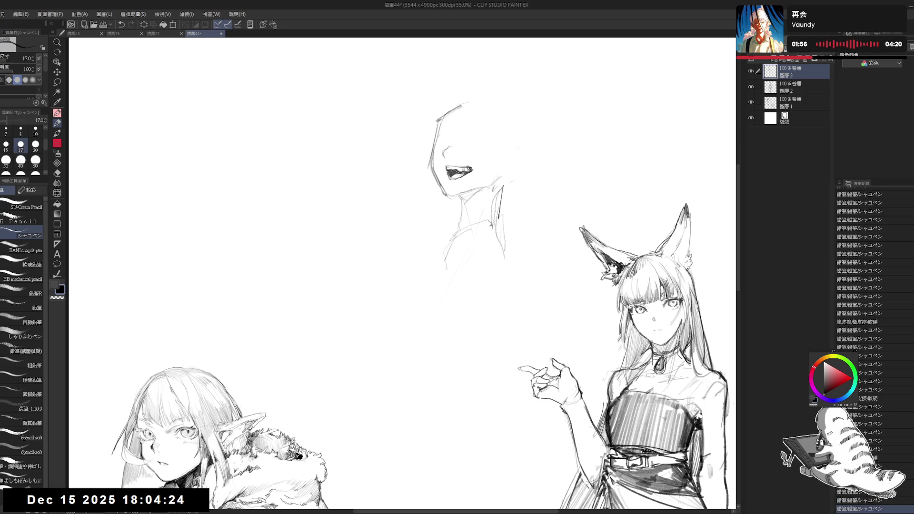
# Erase a small mark and sketch the collar strokes around the neck
pyautogui.press('e')
pyautogui.click(452, 281)
pyautogui.press('p')
pyautogui.moveTo(439, 259); pyautogui.dragTo(457, 243)
pyautogui.moveTo(461, 241); pyautogui.dragTo(491, 227)
pyautogui.moveTo(400, 276); pyautogui.dragTo(379, 253)
# Extend the neck edge down into a long body contour with a second parallel line
pyautogui.moveTo(478, 185); pyautogui.dragTo(483, 233)
pyautogui.moveTo(487, 238); pyautogui.dragTo(486, 256)
pyautogui.moveTo(488, 225); pyautogui.dragTo(481, 265)
pyautogui.moveTo(477, 188); pyautogui.dragTo(485, 241)
pyautogui.moveTo(486, 242); pyautogui.dragTo(431, 397)
pyautogui.moveTo(489, 246)
pyautogui.mouseDown()
pyautogui.moveTo(491, 262)
pyautogui.moveTo(465, 314)
pyautogui.moveTo(486, 290)
pyautogui.moveTo(457, 329)
pyautogui.moveTo(452, 367)
pyautogui.mouseUp()
# Reinforce the body contour, add a curved line below it, and lighten the dark strokes
pyautogui.press('e')
pyautogui.press('p')
pyautogui.moveTo(478, 300); pyautogui.dragTo(459, 360)
pyautogui.click(470, 316)
pyautogui.moveTo(483, 284)
pyautogui.mouseDown()
pyautogui.moveTo(460, 352)
pyautogui.moveTo(471, 329)
pyautogui.moveTo(453, 326)
pyautogui.mouseUp()
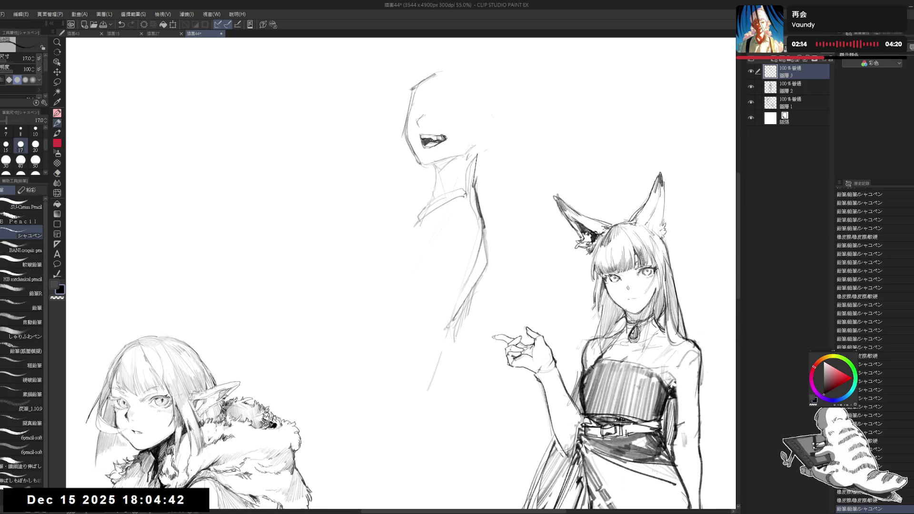
pyautogui.moveTo(382, 327)
pyautogui.mouseDown()
pyautogui.moveTo(422, 325)
pyautogui.moveTo(455, 356)
pyautogui.moveTo(462, 384)
pyautogui.moveTo(453, 335)
pyautogui.moveTo(457, 388)
pyautogui.mouseUp()
pyautogui.press('e')
pyautogui.moveTo(457, 309)
pyautogui.mouseDown()
pyautogui.moveTo(449, 352)
pyautogui.moveTo(469, 374)
pyautogui.moveTo(470, 418)
pyautogui.mouseUp()
pyautogui.press('p')
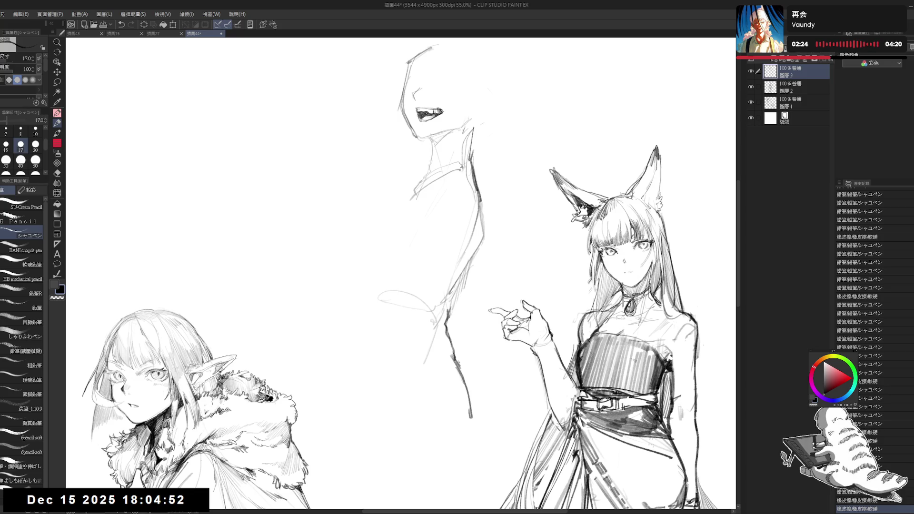
# Redraw and refine the lower contour lines, ending with a curve sweeping down-left
pyautogui.moveTo(451, 355)
pyautogui.mouseDown()
pyautogui.moveTo(477, 420)
pyautogui.moveTo(476, 441)
pyautogui.mouseUp()
pyautogui.press('e')
pyautogui.moveTo(481, 381); pyautogui.dragTo(456, 428)
pyautogui.moveTo(476, 409); pyautogui.dragTo(461, 438)
pyautogui.moveTo(471, 390)
pyautogui.mouseDown()
pyautogui.moveTo(452, 419)
pyautogui.moveTo(472, 444)
pyautogui.moveTo(417, 447)
pyautogui.moveTo(383, 413)
pyautogui.mouseUp()
pyautogui.press('p')
pyautogui.moveTo(361, 372); pyautogui.dragTo(376, 395)
pyautogui.moveTo(428, 161); pyautogui.dragTo(432, 212)
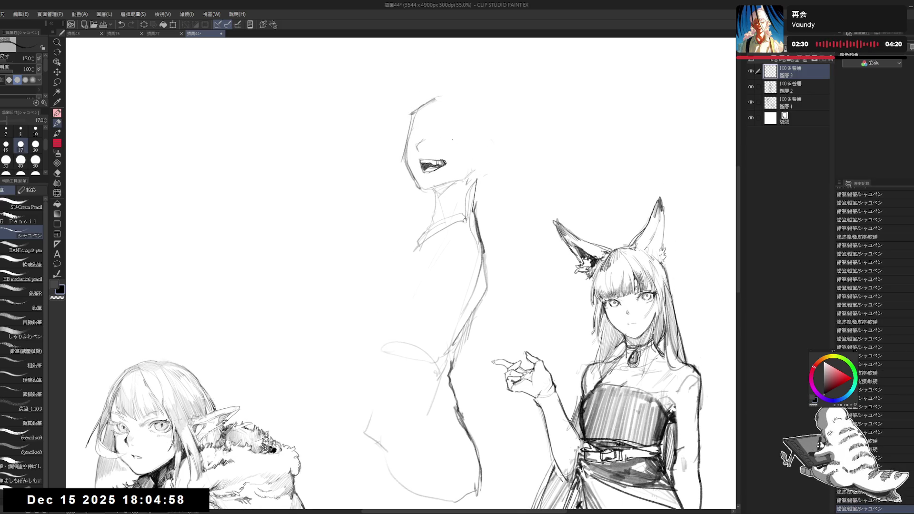
# Erase stray strokes on the new figure's torso and add a short pencil mark there
pyautogui.moveTo(524, 108); pyautogui.dragTo(528, 106)
pyautogui.moveTo(479, 209); pyautogui.dragTo(475, 215)
pyautogui.press('e')
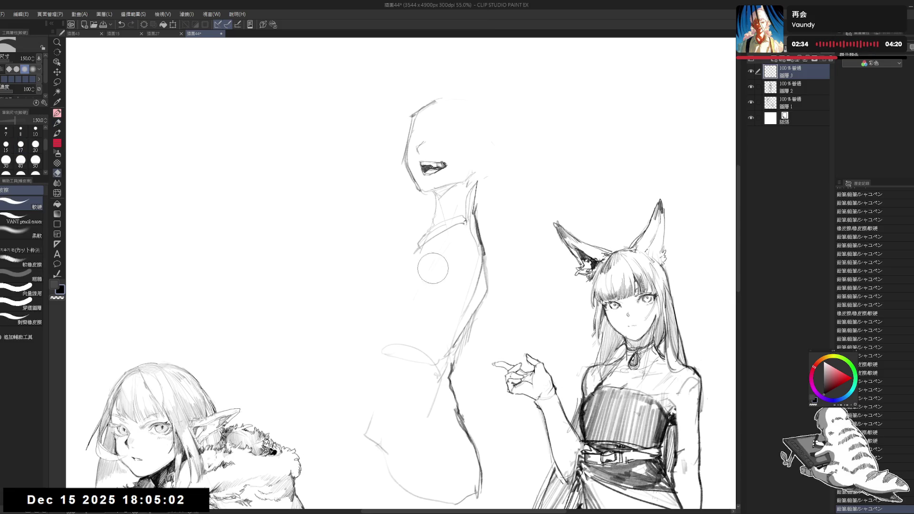
pyautogui.moveTo(419, 259); pyautogui.dragTo(431, 276)
pyautogui.press('p')
pyautogui.moveTo(458, 222); pyautogui.dragTo(455, 226)
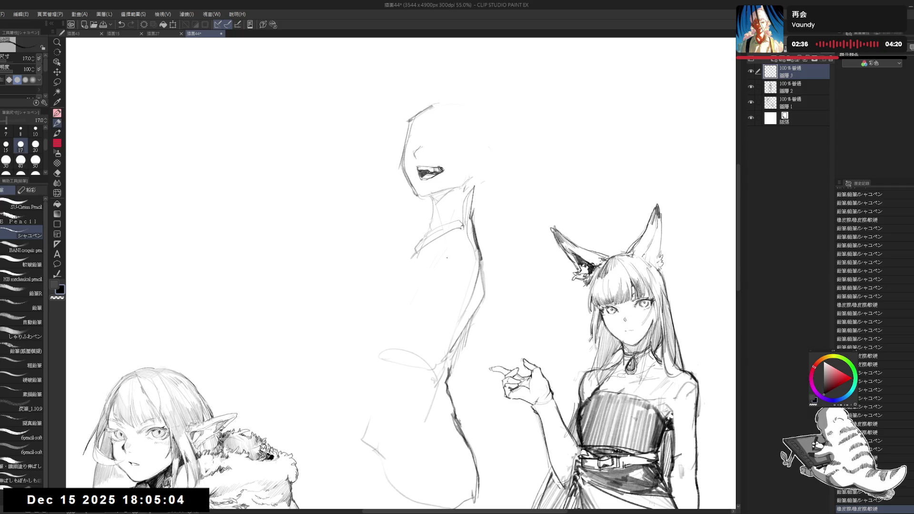
pyautogui.moveTo(408, 258); pyautogui.dragTo(412, 260)
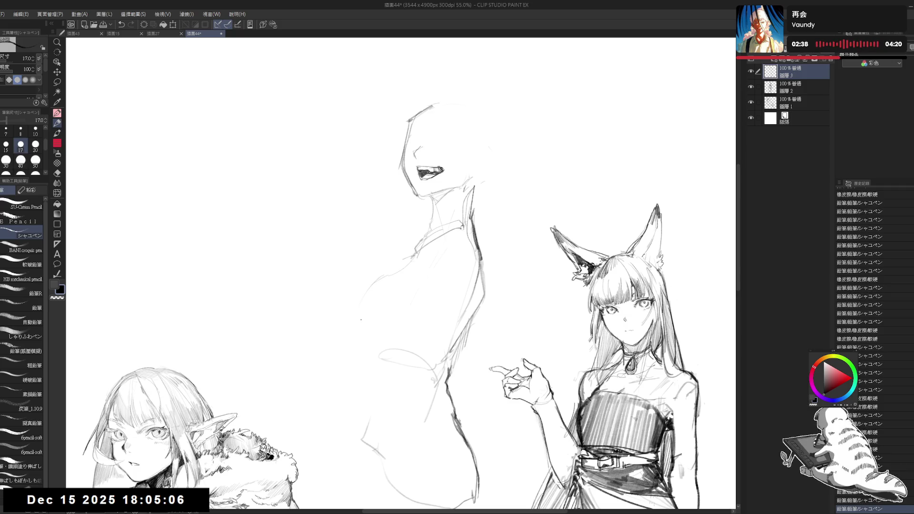
# Erase the chin lines and redraw the chin and a stroke down the neck
pyautogui.moveTo(416, 211); pyautogui.dragTo(421, 211)
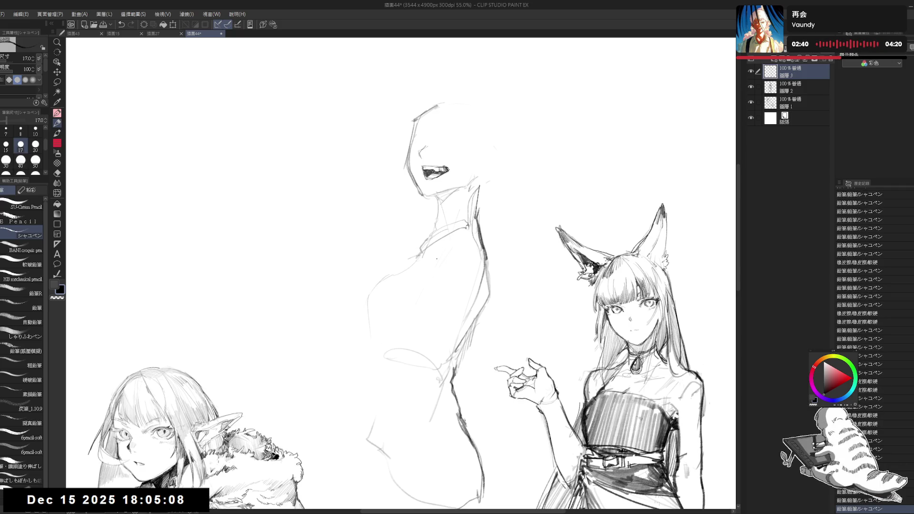
pyautogui.moveTo(503, 180); pyautogui.dragTo(503, 184)
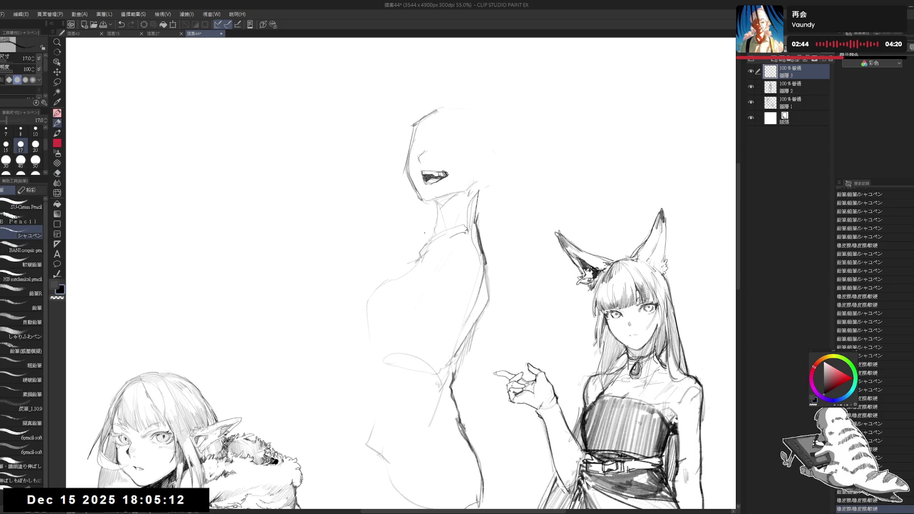
pyautogui.moveTo(447, 244); pyautogui.dragTo(428, 232)
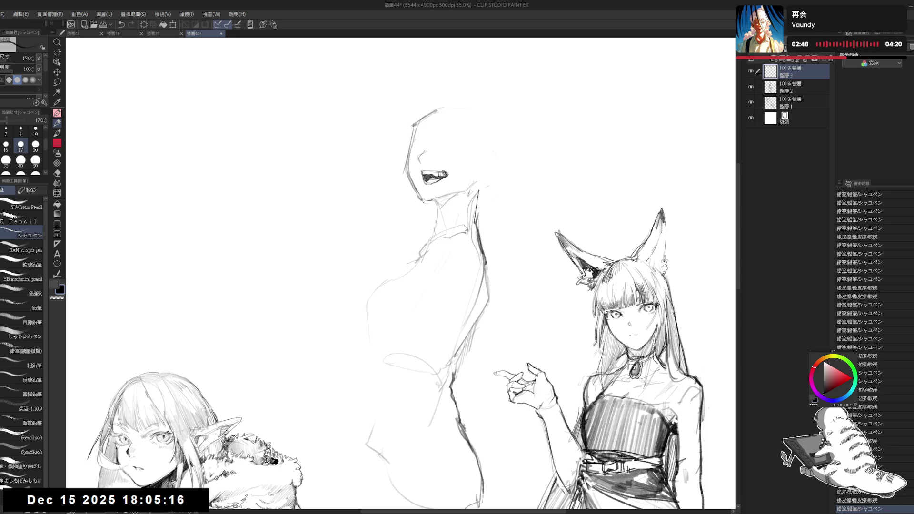
pyautogui.press('e')
pyautogui.moveTo(428, 209)
pyautogui.mouseDown()
pyautogui.moveTo(407, 191)
pyautogui.moveTo(428, 212)
pyautogui.mouseUp()
pyautogui.press('p')
pyautogui.moveTo(457, 184)
pyautogui.mouseDown()
pyautogui.moveTo(441, 200)
pyautogui.moveTo(455, 188)
pyautogui.mouseUp()
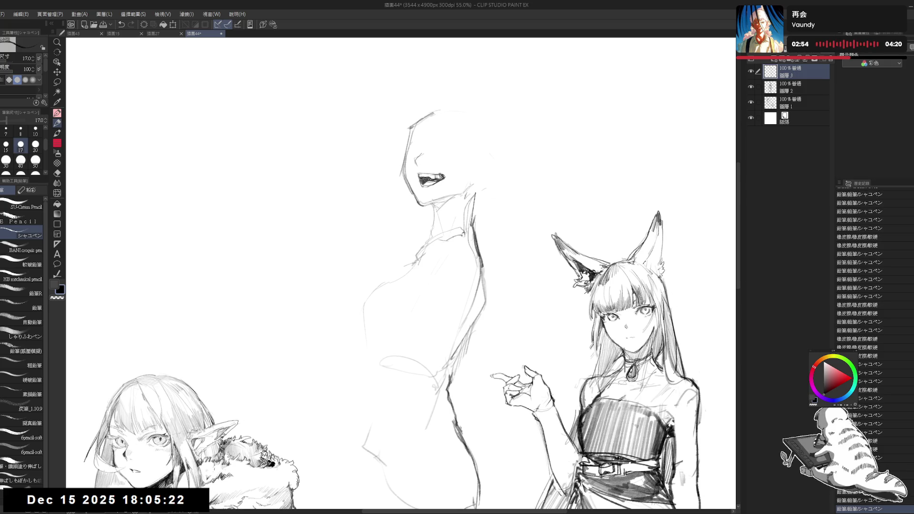
pyautogui.moveTo(458, 222)
pyautogui.mouseDown()
pyautogui.moveTo(466, 213)
pyautogui.moveTo(431, 231)
pyautogui.mouseUp()
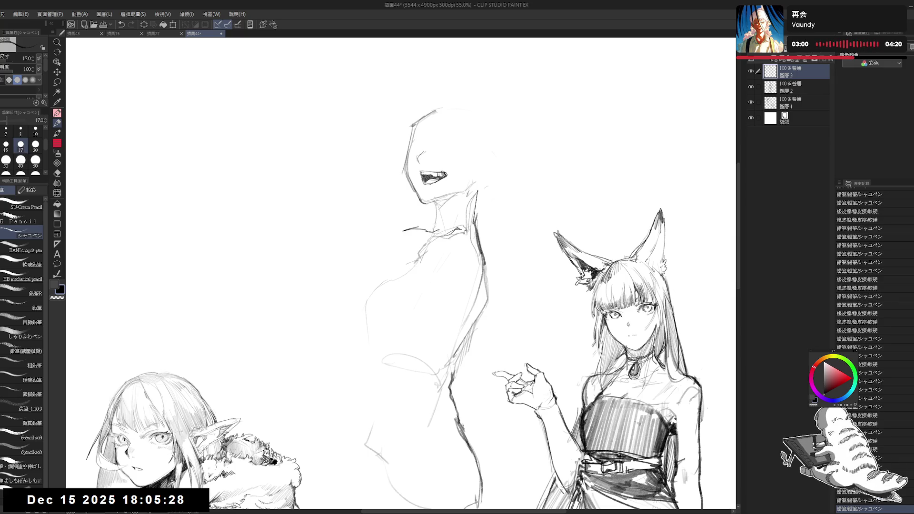
pyautogui.moveTo(450, 232)
pyautogui.mouseDown()
pyautogui.moveTo(462, 249)
pyautogui.moveTo(468, 231)
pyautogui.moveTo(443, 242)
pyautogui.moveTo(430, 229)
pyautogui.moveTo(447, 260)
pyautogui.mouseUp()
# Sketch a curved shoulder line sweeping out left from the figure's collar
pyautogui.press('e')
pyautogui.press('p')
pyautogui.press('e')
pyautogui.press('p')
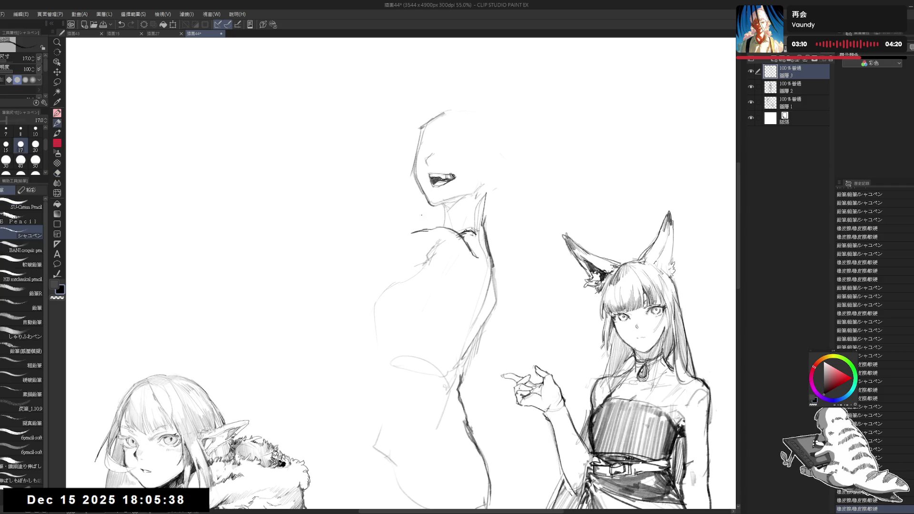
pyautogui.moveTo(403, 229)
pyautogui.mouseDown()
pyautogui.moveTo(415, 231)
pyautogui.moveTo(409, 248)
pyautogui.moveTo(455, 268)
pyautogui.moveTo(460, 282)
pyautogui.mouseUp()
pyautogui.click(463, 290)
pyautogui.moveTo(472, 245); pyautogui.dragTo(466, 287)
pyautogui.moveTo(391, 235)
pyautogui.mouseDown()
pyautogui.moveTo(411, 254)
pyautogui.moveTo(376, 240)
pyautogui.moveTo(367, 285)
pyautogui.moveTo(364, 254)
pyautogui.mouseUp()
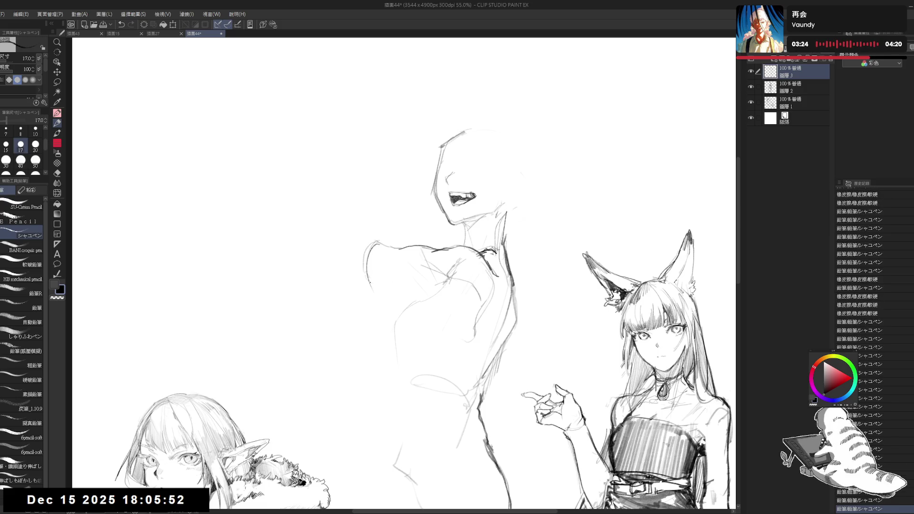
# Round out the leftward shoulder into a bulky upper arm, erasing stray lines beneath it
pyautogui.moveTo(379, 284)
pyautogui.mouseDown()
pyautogui.moveTo(444, 314)
pyautogui.moveTo(452, 302)
pyautogui.mouseUp()
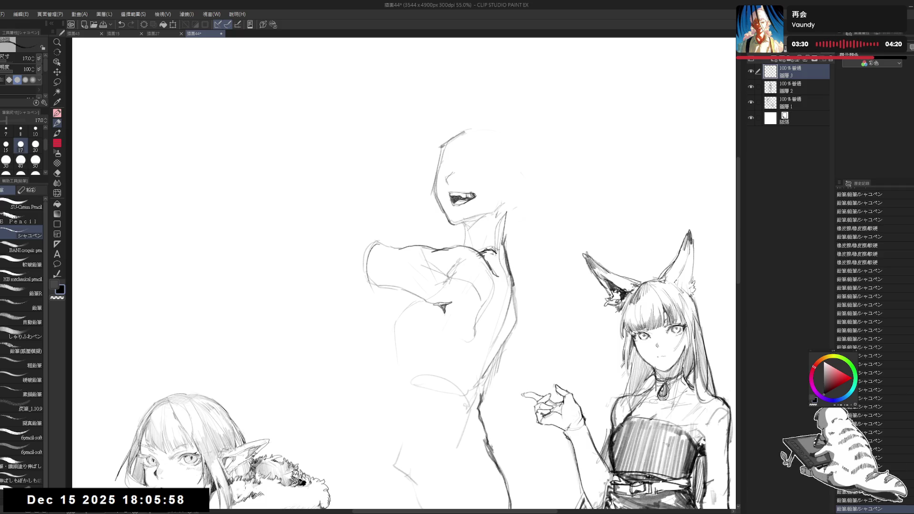
pyautogui.press('e')
pyautogui.moveTo(431, 302)
pyautogui.mouseDown()
pyautogui.moveTo(457, 299)
pyautogui.moveTo(477, 319)
pyautogui.mouseUp()
pyautogui.press('p')
pyautogui.press('e')
pyautogui.moveTo(442, 273)
pyautogui.mouseDown()
pyautogui.moveTo(457, 285)
pyautogui.moveTo(439, 294)
pyautogui.mouseUp()
pyautogui.press('p')
pyautogui.moveTo(389, 232); pyautogui.dragTo(377, 241)
pyautogui.moveTo(452, 201); pyautogui.dragTo(453, 215)
pyautogui.click(426, 234)
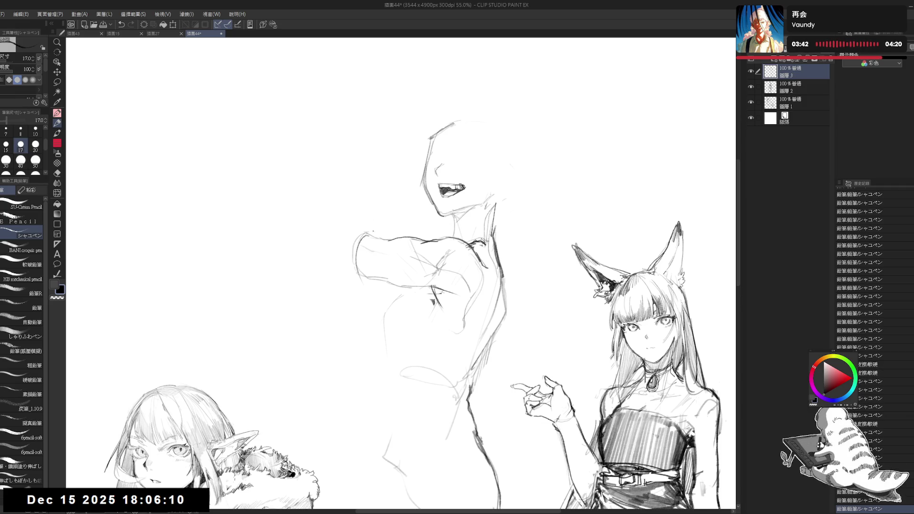
# Lasso the figure's head and move it slightly down and to the left
pyautogui.press('m')
pyautogui.moveTo(457, 113)
pyautogui.mouseDown()
pyautogui.moveTo(401, 163)
pyautogui.moveTo(447, 233)
pyautogui.moveTo(552, 168)
pyautogui.mouseUp()
pyautogui.moveTo(501, 202); pyautogui.dragTo(495, 223)
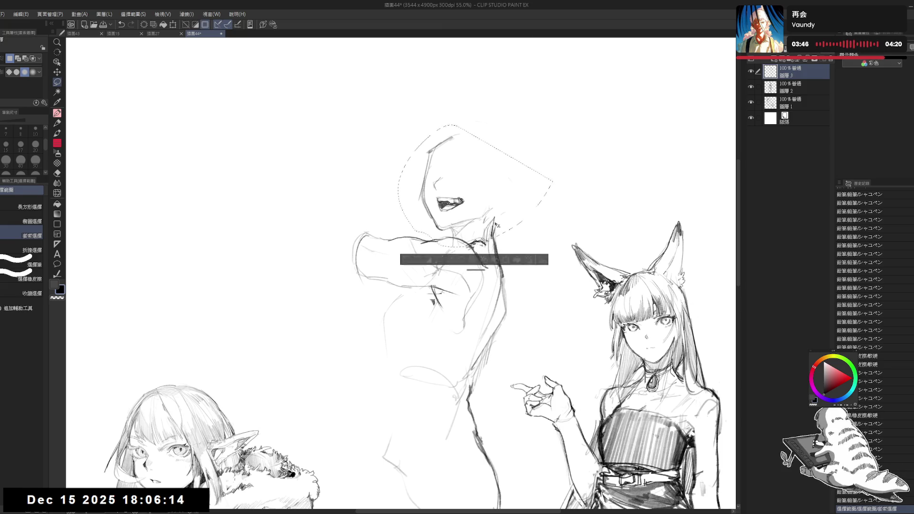
# Drop the head selection and darken the faint neck and arm lines
pyautogui.hotkey('ctrl', 'd')
pyautogui.press('p')
pyautogui.moveTo(449, 242); pyautogui.dragTo(469, 222)
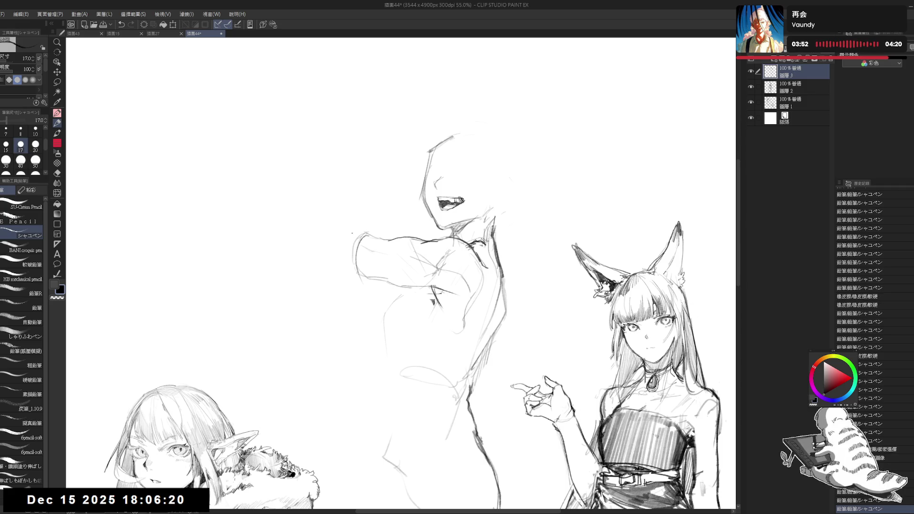
pyautogui.moveTo(342, 238); pyautogui.dragTo(361, 251)
pyautogui.moveTo(453, 236); pyautogui.dragTo(469, 222)
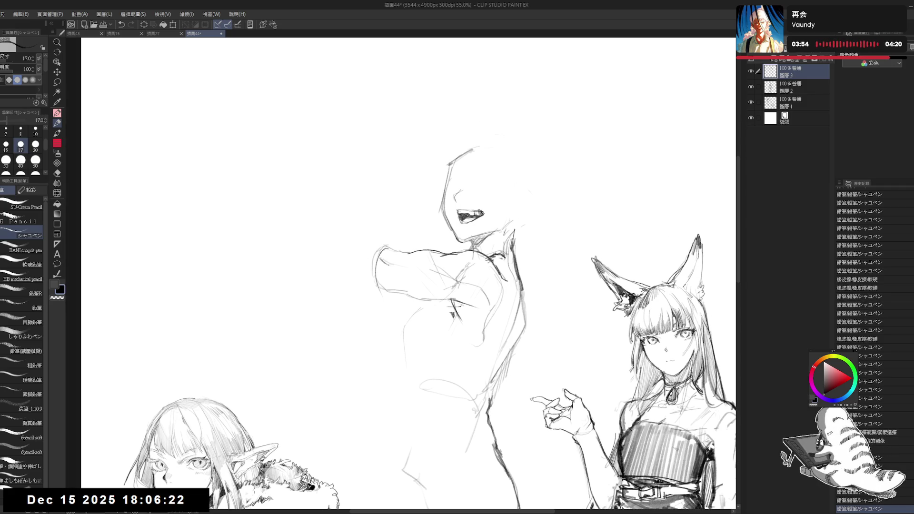
pyautogui.moveTo(407, 263); pyautogui.dragTo(418, 253)
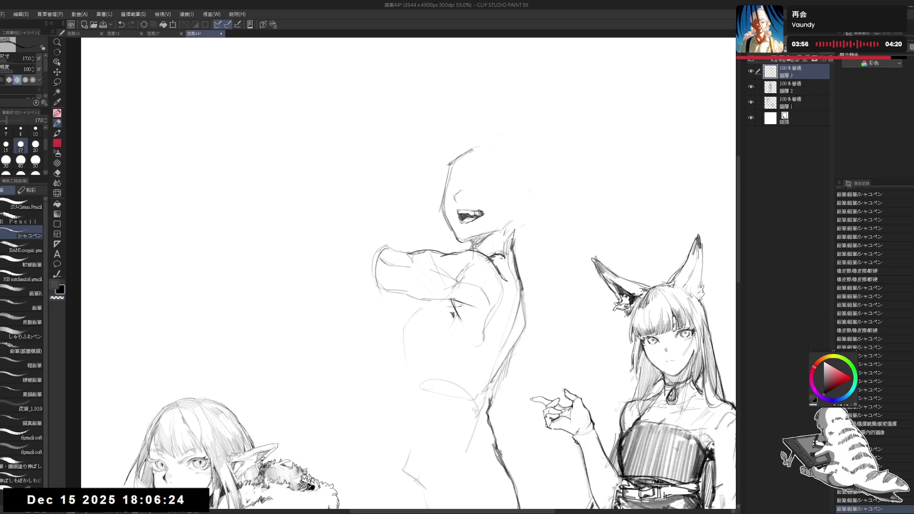
pyautogui.moveTo(429, 306); pyautogui.dragTo(419, 289)
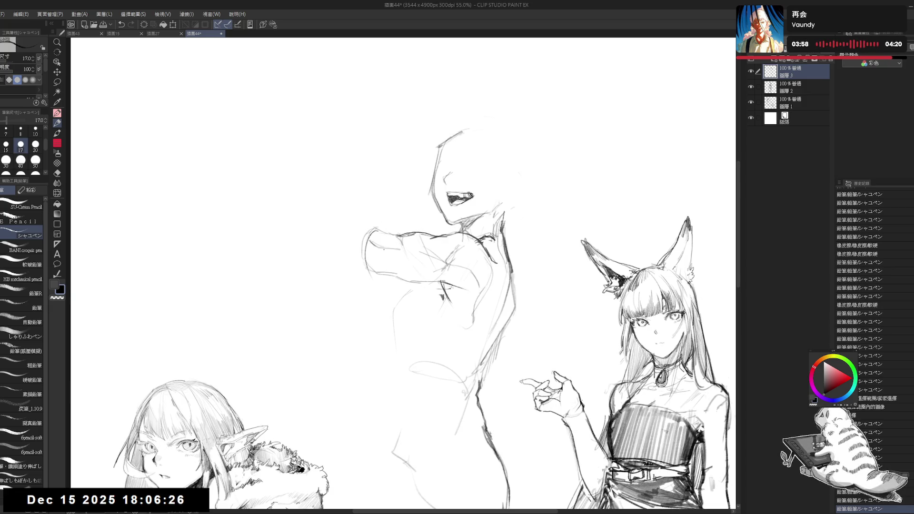
pyautogui.press('e')
pyautogui.press('p')
pyautogui.moveTo(364, 252)
pyautogui.mouseDown()
pyautogui.moveTo(371, 230)
pyautogui.moveTo(356, 247)
pyautogui.moveTo(369, 276)
pyautogui.moveTo(394, 281)
pyautogui.mouseUp()
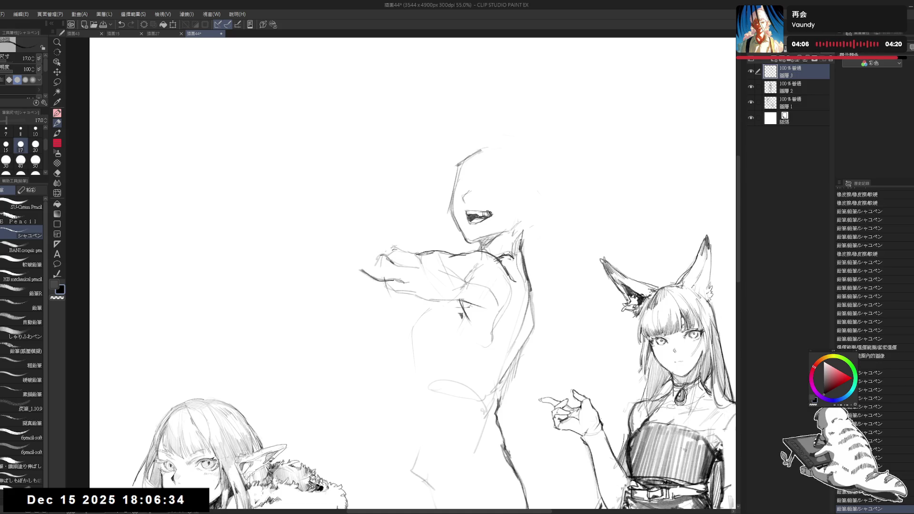
# Extend the forearm leftward into a rough hand, erasing stray lines around it
pyautogui.moveTo(398, 233); pyautogui.dragTo(391, 229)
pyautogui.moveTo(348, 266); pyautogui.dragTo(353, 268)
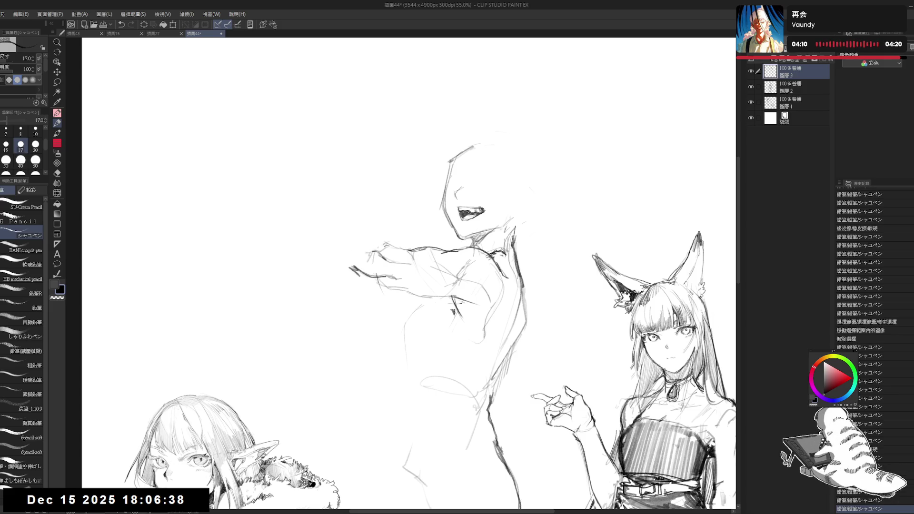
pyautogui.hotkey('ctrl', 'z')
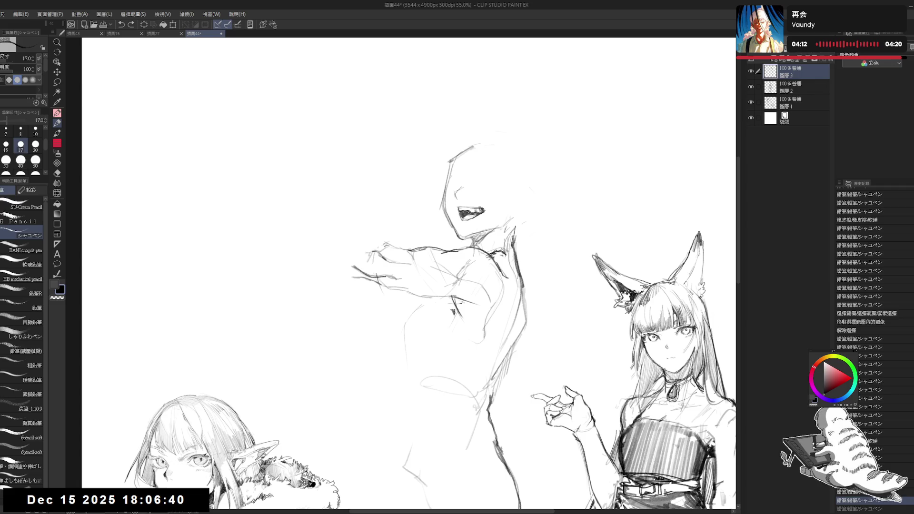
pyautogui.moveTo(401, 288); pyautogui.dragTo(413, 291)
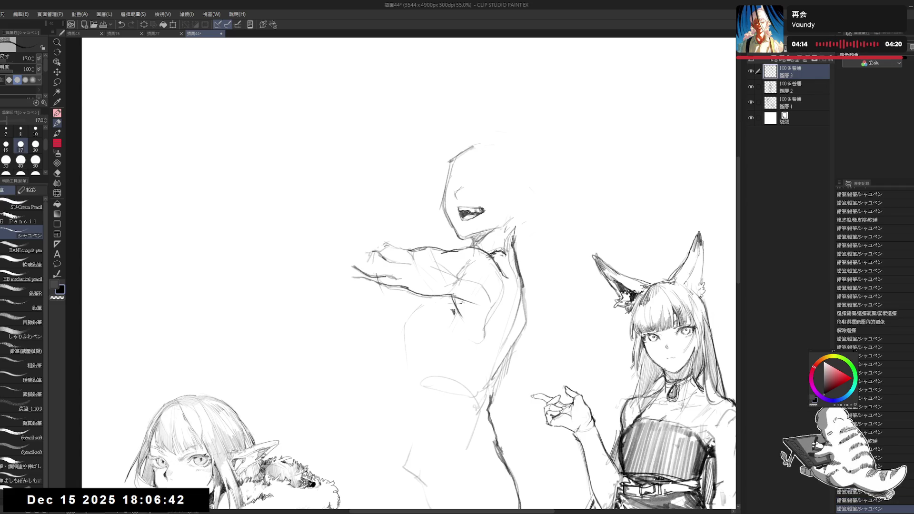
pyautogui.press('e')
pyautogui.moveTo(442, 300); pyautogui.dragTo(368, 293)
pyautogui.press('p')
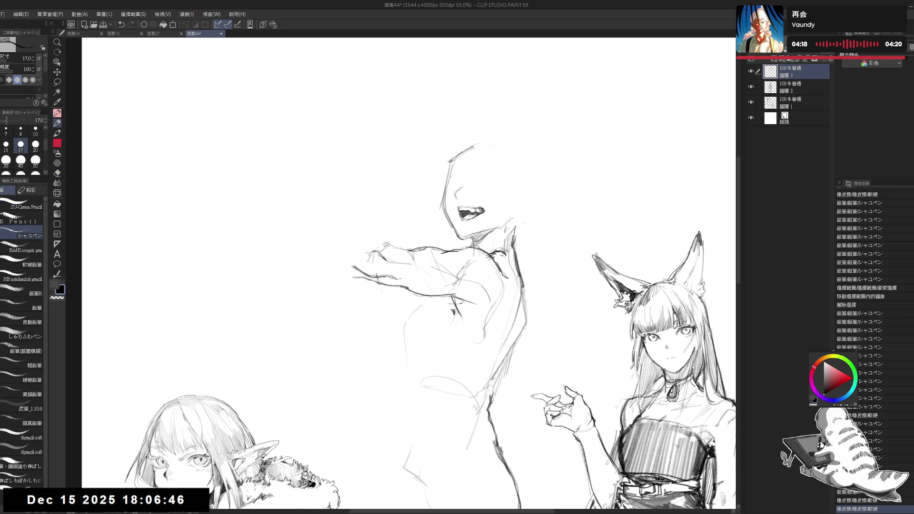
# Firm up the neck with a few more pencil strokes and zoom out slightly
pyautogui.moveTo(478, 243); pyautogui.dragTo(484, 249)
pyautogui.moveTo(381, 238); pyautogui.dragTo(371, 245)
pyautogui.moveTo(509, 236); pyautogui.dragTo(515, 242)
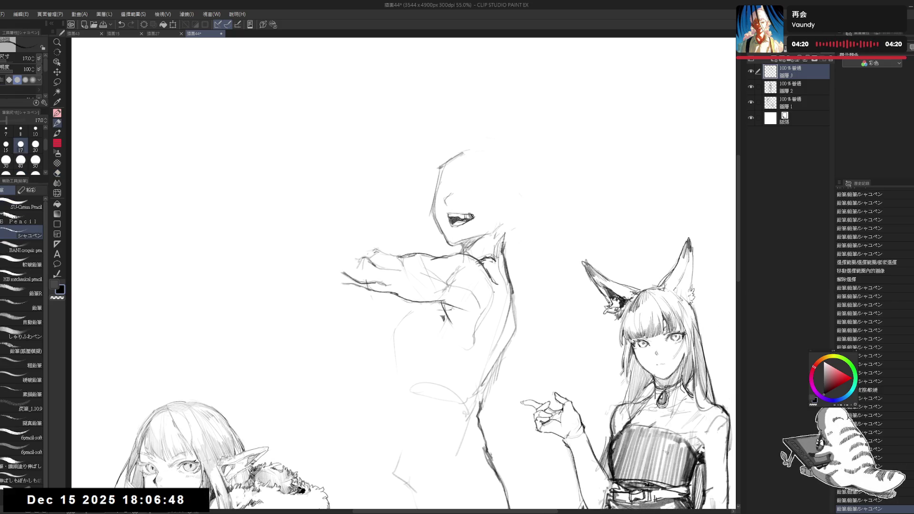
pyautogui.hotkey('ctrl', '-')
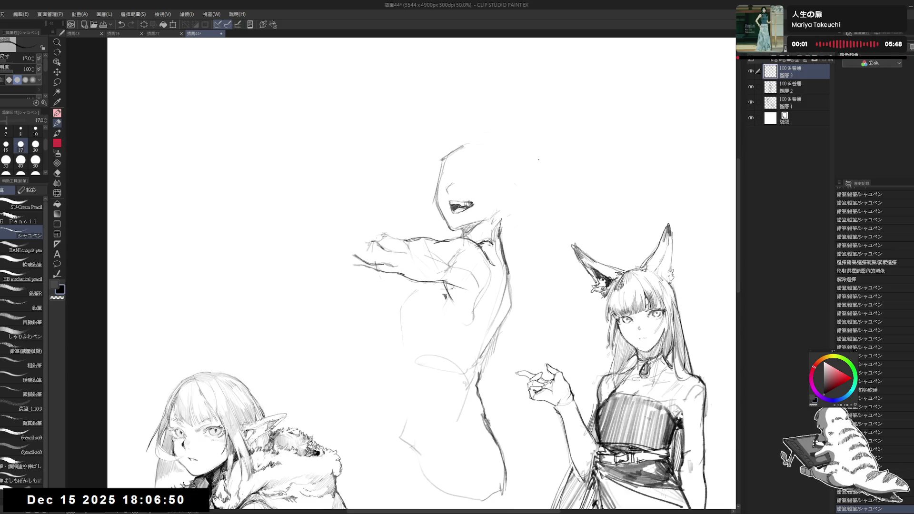
pyautogui.moveTo(369, 192); pyautogui.dragTo(378, 197)
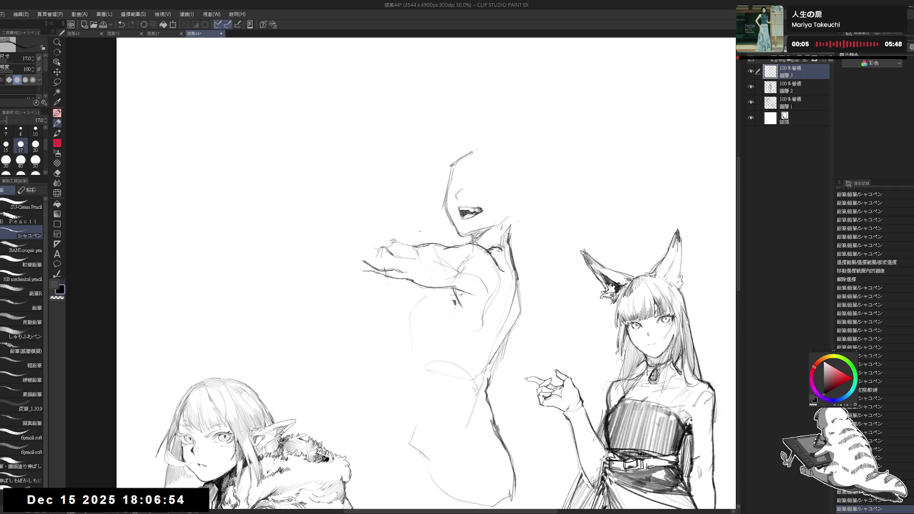
# Erase the outstretched forearm and rough in a raised arm with a fist on top
pyautogui.press('e')
pyautogui.moveTo(442, 253)
pyautogui.mouseDown()
pyautogui.moveTo(414, 250)
pyautogui.moveTo(451, 250)
pyautogui.moveTo(424, 238)
pyautogui.mouseUp()
pyautogui.press('p')
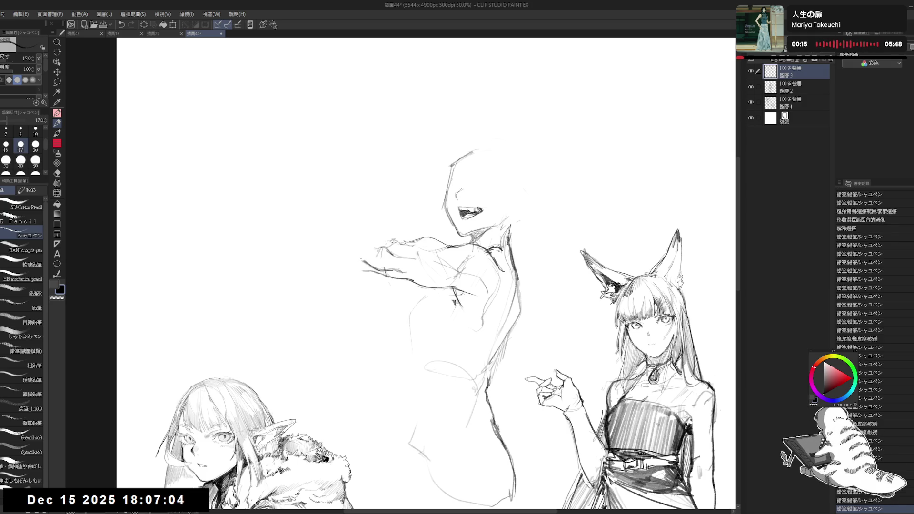
pyautogui.moveTo(360, 260); pyautogui.dragTo(364, 262)
pyautogui.moveTo(362, 261); pyautogui.dragTo(365, 263)
pyautogui.moveTo(369, 195); pyautogui.dragTo(369, 195)
pyautogui.moveTo(360, 259); pyautogui.dragTo(376, 273)
pyautogui.moveTo(348, 236)
pyautogui.mouseDown()
pyautogui.moveTo(356, 270)
pyautogui.moveTo(374, 272)
pyautogui.mouseUp()
pyautogui.moveTo(392, 171); pyautogui.dragTo(351, 238)
pyautogui.moveTo(376, 188); pyautogui.dragTo(346, 212)
pyautogui.moveTo(400, 155)
pyautogui.mouseDown()
pyautogui.moveTo(384, 167)
pyautogui.moveTo(416, 178)
pyautogui.moveTo(376, 204)
pyautogui.moveTo(351, 245)
pyautogui.moveTo(351, 266)
pyautogui.moveTo(445, 291)
pyautogui.mouseUp()
# Clean up the raised arm with the eraser and darken its upper-arm outline
pyautogui.press('e')
pyautogui.moveTo(354, 235)
pyautogui.mouseDown()
pyautogui.moveTo(366, 253)
pyautogui.moveTo(354, 261)
pyautogui.moveTo(366, 254)
pyautogui.moveTo(376, 267)
pyautogui.mouseUp()
pyautogui.press('p')
pyautogui.press('e')
pyautogui.press('p')
pyautogui.press('e')
pyautogui.press('p')
pyautogui.press('e')
pyautogui.press('p')
pyautogui.press('e')
pyautogui.press('p')
pyautogui.moveTo(364, 260); pyautogui.dragTo(378, 269)
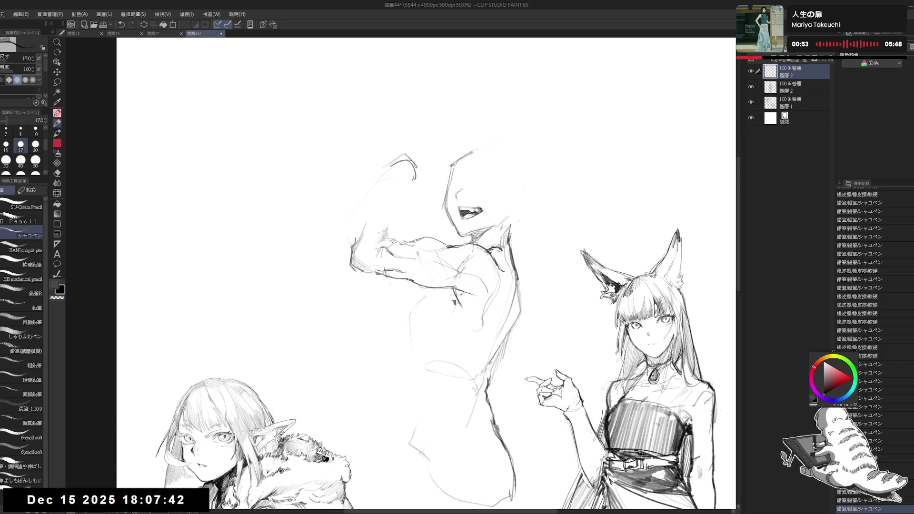
pyautogui.moveTo(352, 227)
pyautogui.mouseDown()
pyautogui.moveTo(353, 241)
pyautogui.moveTo(357, 227)
pyautogui.mouseUp()
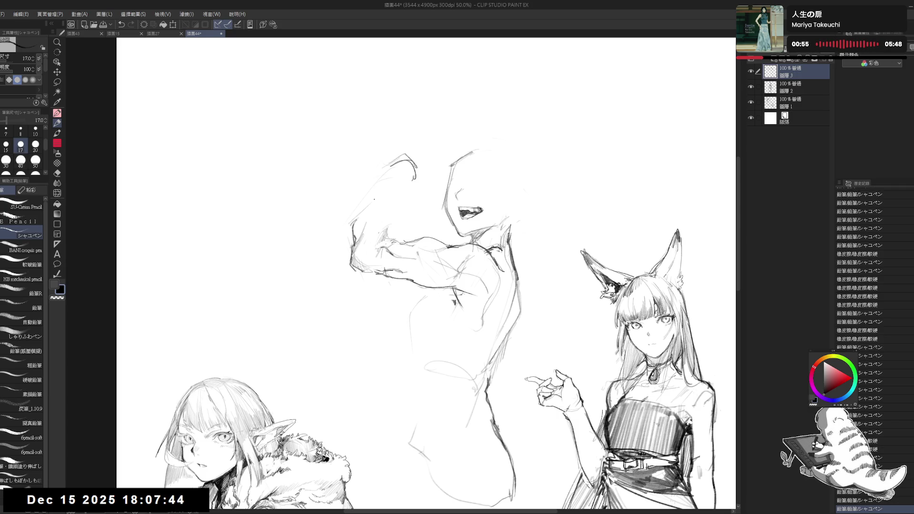
pyautogui.moveTo(400, 174); pyautogui.dragTo(404, 182)
pyautogui.moveTo(360, 220); pyautogui.dragTo(361, 224)
pyautogui.moveTo(367, 216); pyautogui.dragTo(372, 205)
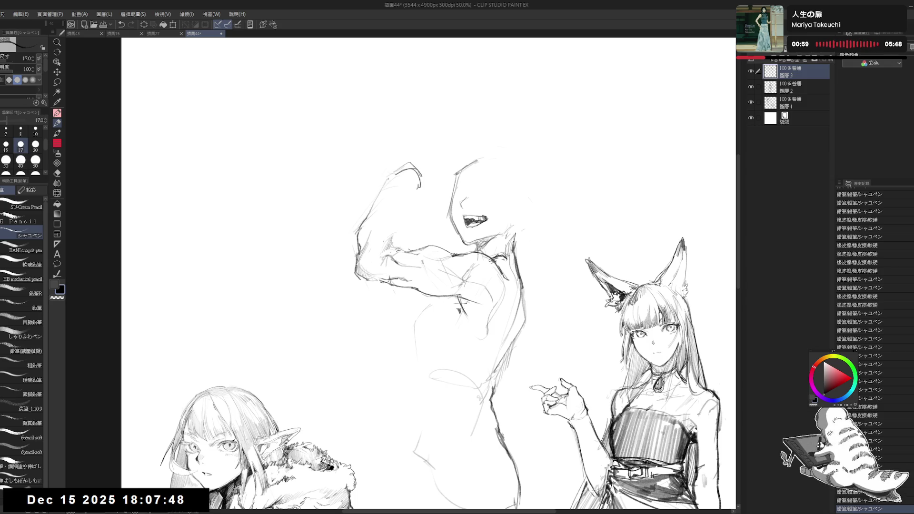
pyautogui.moveTo(396, 173)
pyautogui.mouseDown()
pyautogui.moveTo(354, 237)
pyautogui.moveTo(357, 260)
pyautogui.mouseUp()
# Rework the upper-arm outline with a size 20 pencil, undoing unwanted strokes
pyautogui.press('e')
pyautogui.moveTo(364, 223); pyautogui.dragTo(352, 255)
pyautogui.press('p')
pyautogui.moveTo(370, 215); pyautogui.dragTo(361, 244)
pyautogui.press(']')
pyautogui.moveTo(376, 206); pyautogui.dragTo(369, 215)
pyautogui.hotkey('ctrl', 'z')
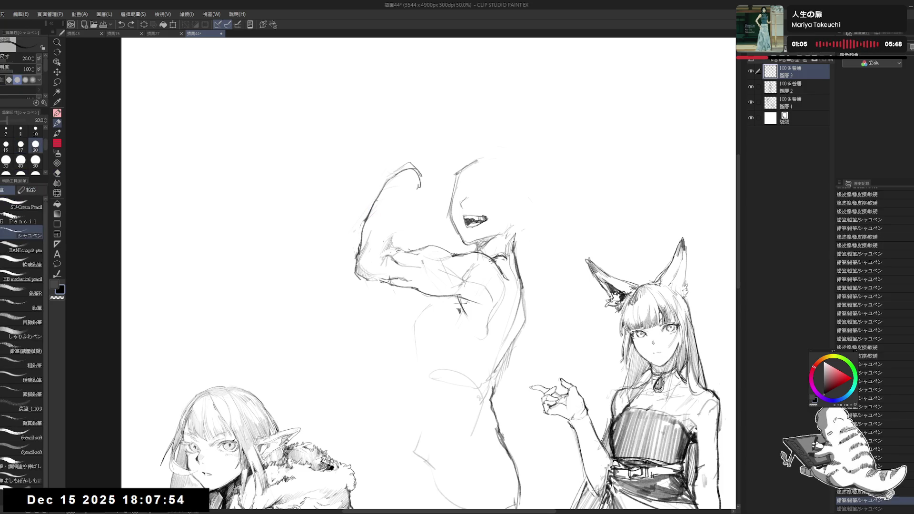
pyautogui.press('e')
pyautogui.moveTo(385, 184); pyautogui.dragTo(362, 224)
pyautogui.press('p')
pyautogui.moveTo(383, 192); pyautogui.dragTo(367, 222)
pyautogui.hotkey('ctrl', 'z')
# Draw a bicep muscle line inside the upper arm and erase stray marks around it
pyautogui.moveTo(412, 190); pyautogui.dragTo(414, 191)
pyautogui.moveTo(704, 474); pyautogui.dragTo(703, 481)
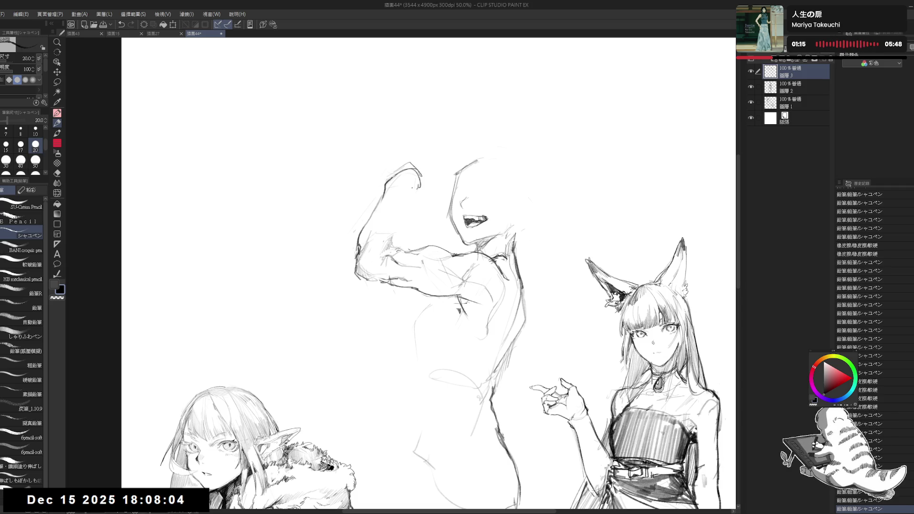
pyautogui.moveTo(409, 195); pyautogui.dragTo(405, 232)
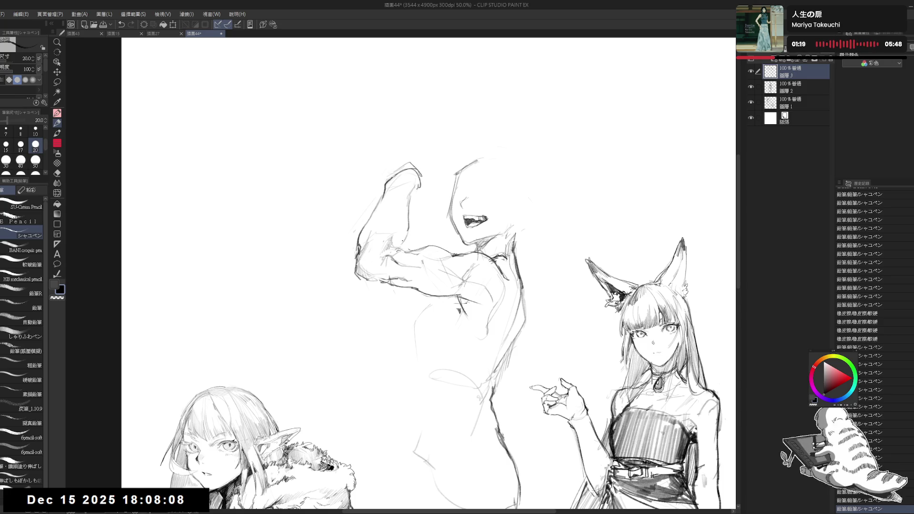
pyautogui.hotkey('ctrl', 'z')
pyautogui.moveTo(409, 188); pyautogui.dragTo(407, 228)
pyautogui.press('e')
pyautogui.moveTo(421, 180)
pyautogui.mouseDown()
pyautogui.moveTo(402, 209)
pyautogui.moveTo(399, 245)
pyautogui.mouseUp()
pyautogui.press('p')
pyautogui.press('e')
pyautogui.moveTo(419, 197)
pyautogui.mouseDown()
pyautogui.moveTo(403, 212)
pyautogui.moveTo(403, 238)
pyautogui.moveTo(400, 217)
pyautogui.mouseUp()
pyautogui.scroll(-2, 381, 240)
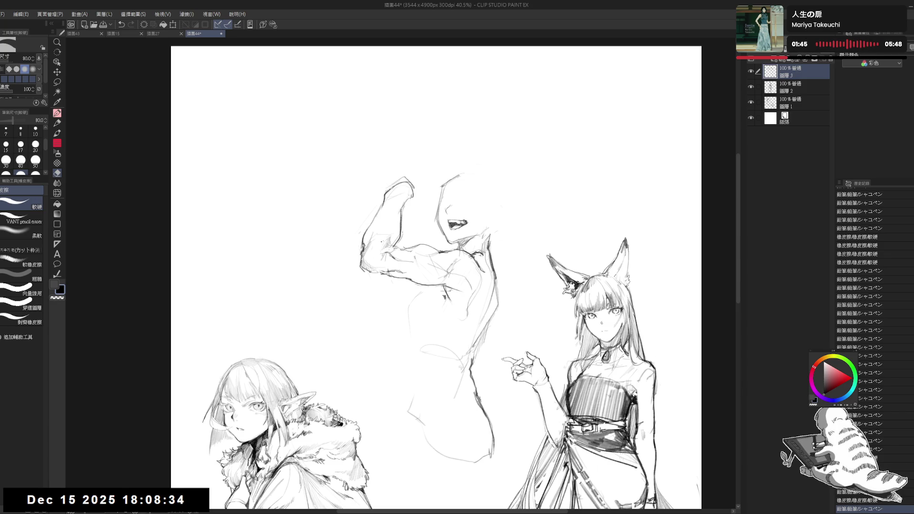
# Dab small シャコペン pencil marks along the arm just below the raised fist
pyautogui.press('p')
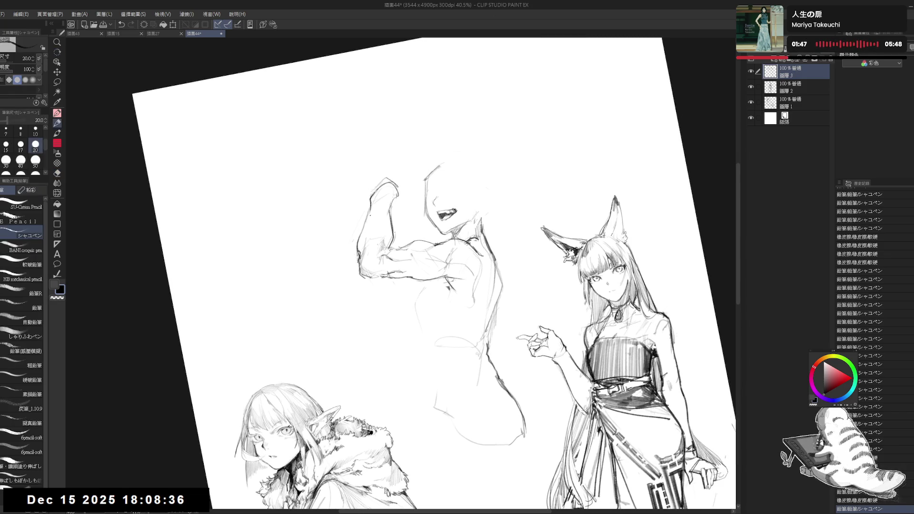
pyautogui.click(383, 210)
pyautogui.click(380, 215)
pyautogui.click(379, 218)
pyautogui.click(379, 219)
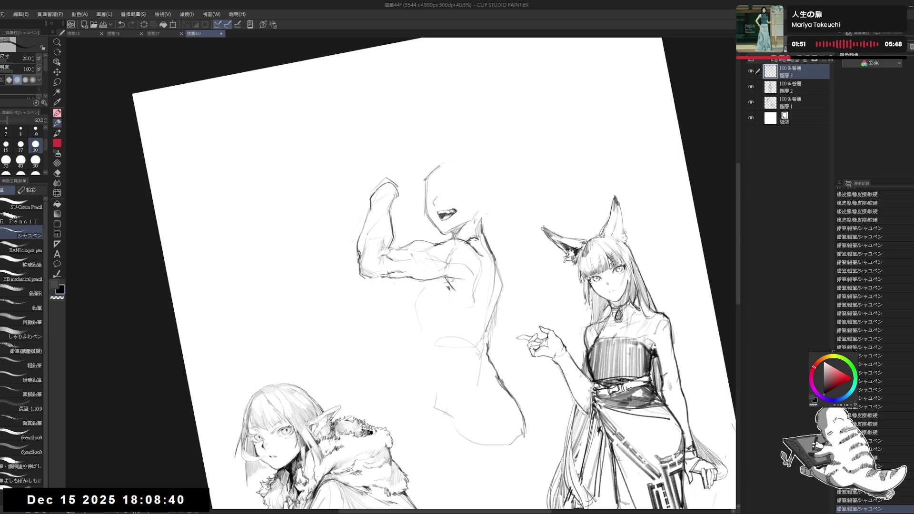
pyautogui.scroll(3, 438, 286)
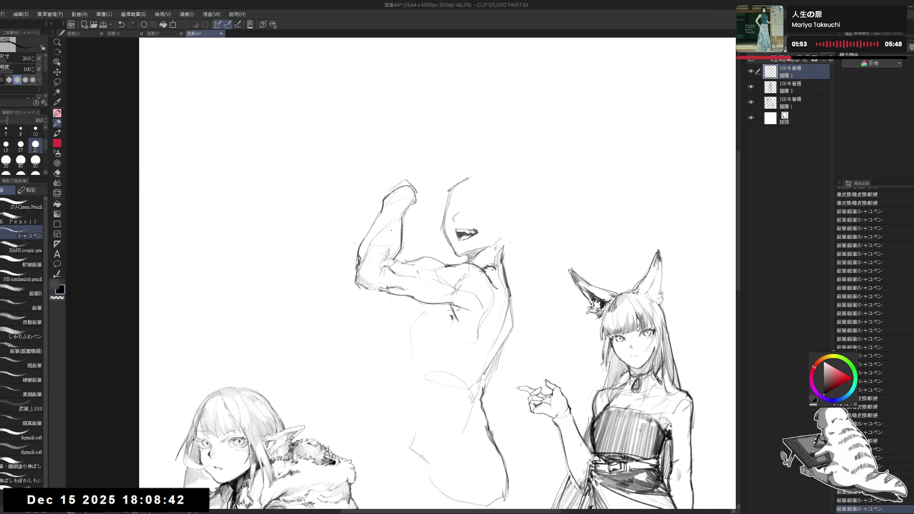
# Erase stray strokes on the upper arm and redraw the top of the raised fist
pyautogui.press('e')
pyautogui.moveTo(402, 183)
pyautogui.mouseDown()
pyautogui.moveTo(387, 192)
pyautogui.moveTo(420, 169)
pyautogui.moveTo(404, 182)
pyautogui.moveTo(417, 183)
pyautogui.moveTo(413, 196)
pyautogui.moveTo(391, 197)
pyautogui.moveTo(425, 175)
pyautogui.mouseUp()
pyautogui.press('p')
pyautogui.press('e')
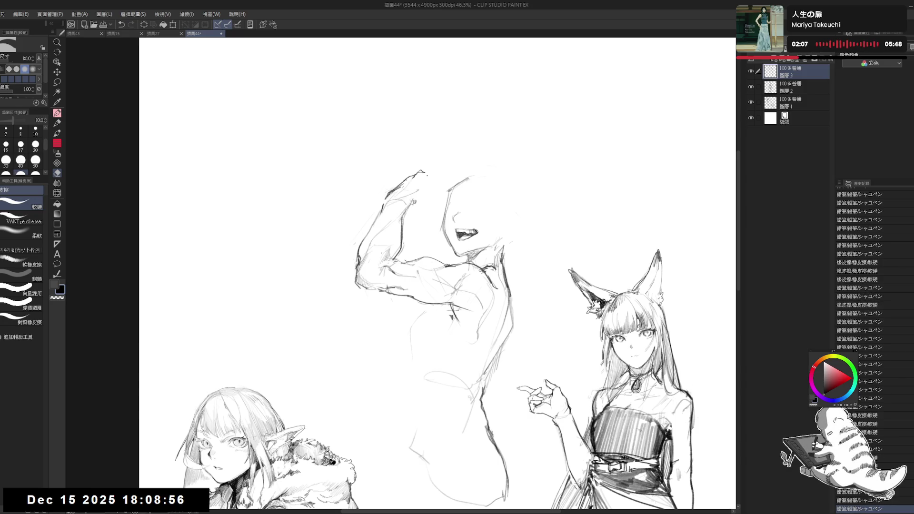
pyautogui.press('p')
pyautogui.moveTo(421, 171); pyautogui.dragTo(427, 178)
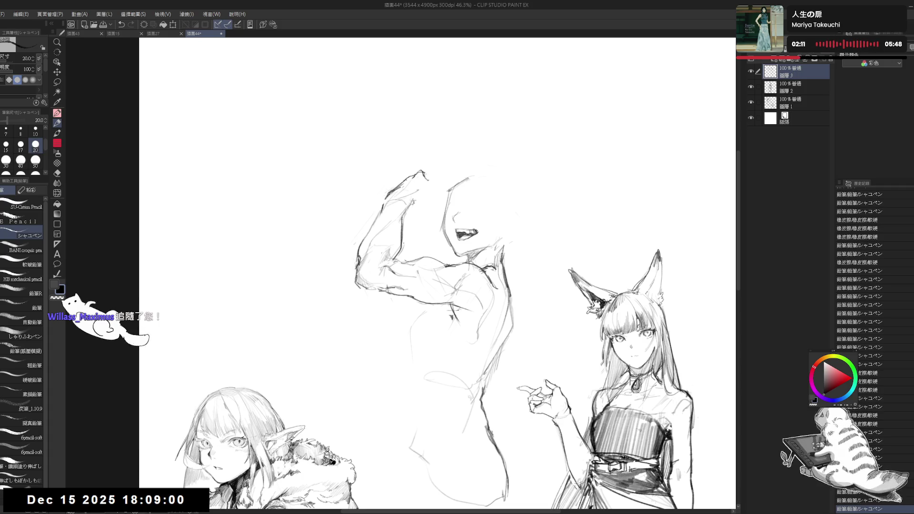
pyautogui.press('e')
pyautogui.press('p')
pyautogui.moveTo(424, 176); pyautogui.dragTo(433, 183)
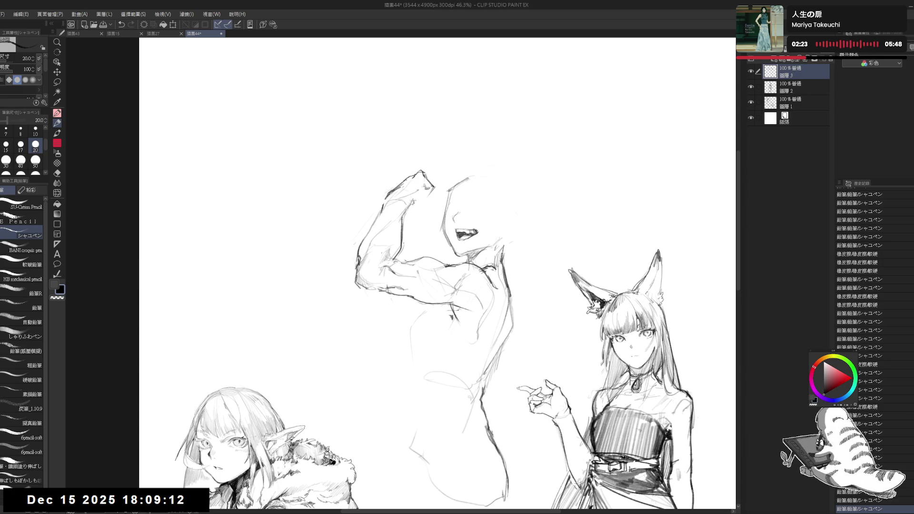
# Add short knuckle strokes to the raised fist, mirroring the view to check it
pyautogui.click(418, 144)
pyautogui.press('h')
pyautogui.press('h')
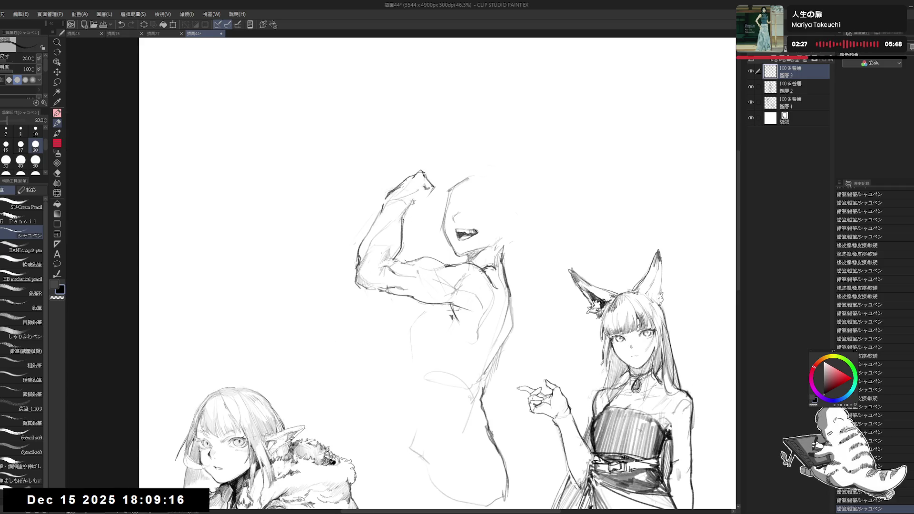
pyautogui.click(422, 193)
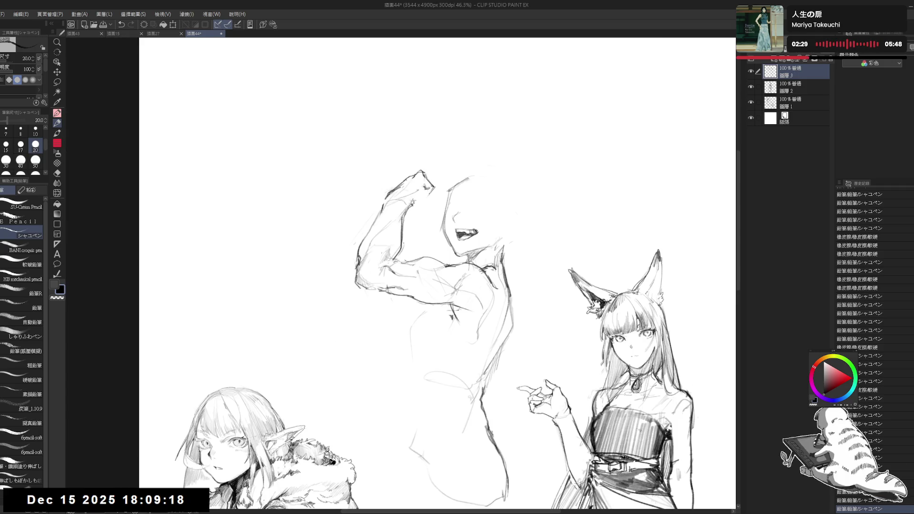
pyautogui.click(423, 193)
pyautogui.click(423, 193)
pyautogui.click(422, 193)
pyautogui.click(422, 193)
pyautogui.click(423, 193)
pyautogui.click(423, 193)
pyautogui.click(476, 339)
pyautogui.click(518, 217)
pyautogui.click(491, 168)
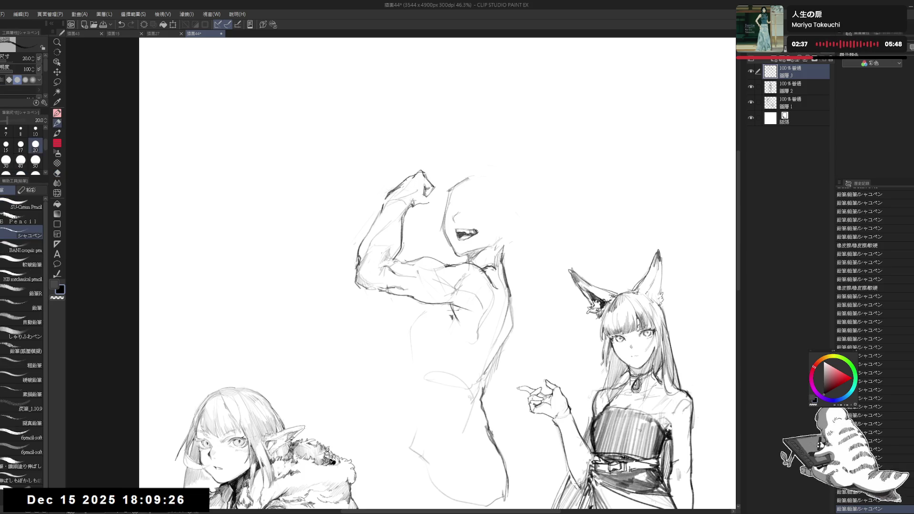
# Alternate pencil and eraser to clean up stray marks around the fist
pyautogui.click(423, 192)
pyautogui.press('e')
pyautogui.click(422, 193)
pyautogui.click(423, 193)
pyautogui.press('p')
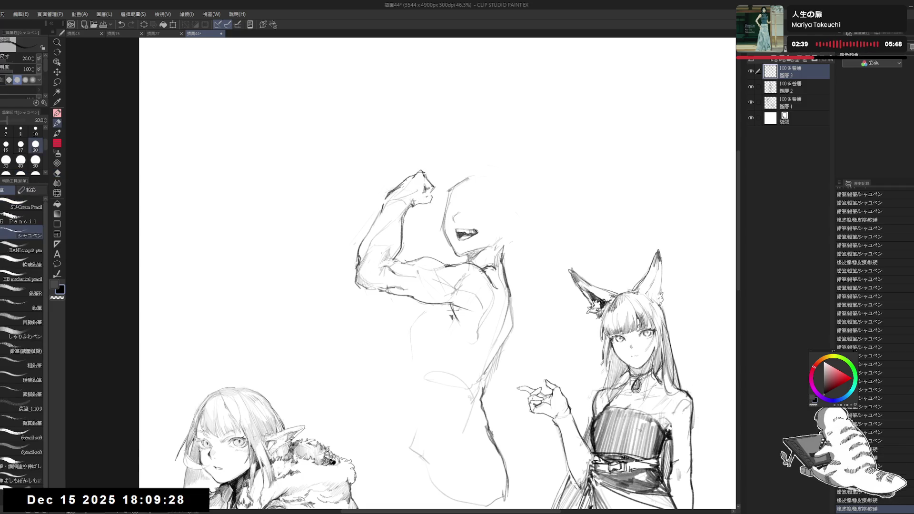
pyautogui.click(422, 193)
pyautogui.click(428, 195)
pyautogui.press('e')
pyautogui.click(431, 194)
pyautogui.press('p')
pyautogui.click(430, 194)
pyautogui.press('e')
pyautogui.click(432, 195)
pyautogui.press('p')
pyautogui.scroll(2, 431, 198)
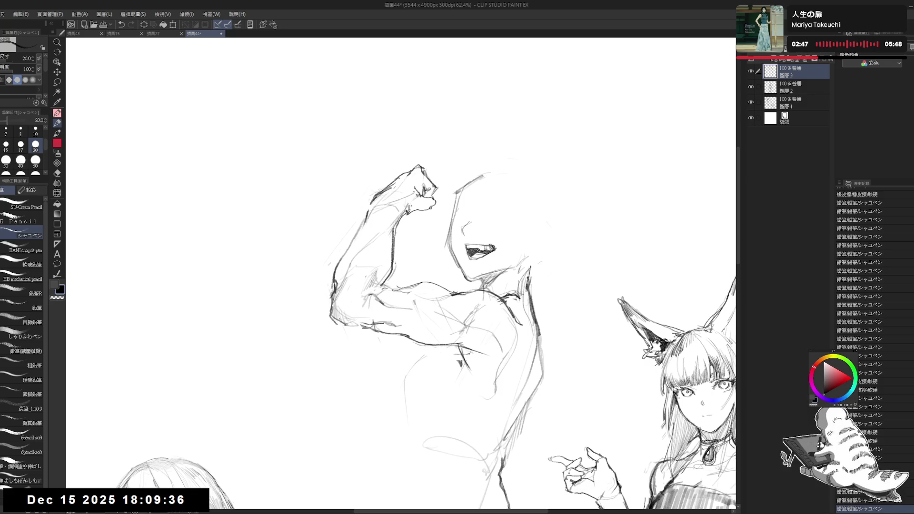
# Recentre the view on the arm and rework the faint bicep strokes
pyautogui.moveTo(183, 495); pyautogui.dragTo(178, 503)
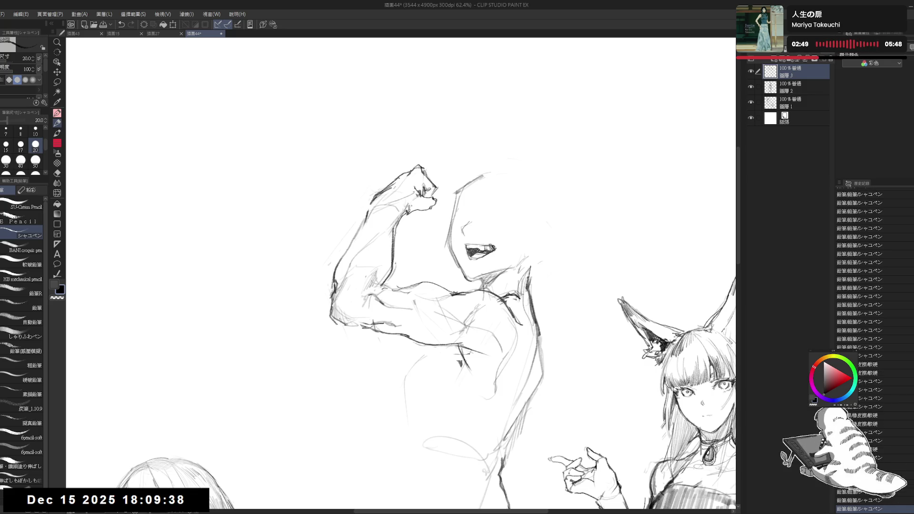
pyautogui.click(463, 167)
pyautogui.moveTo(429, 286); pyautogui.dragTo(416, 252)
pyautogui.scroll(-3, 432, 109)
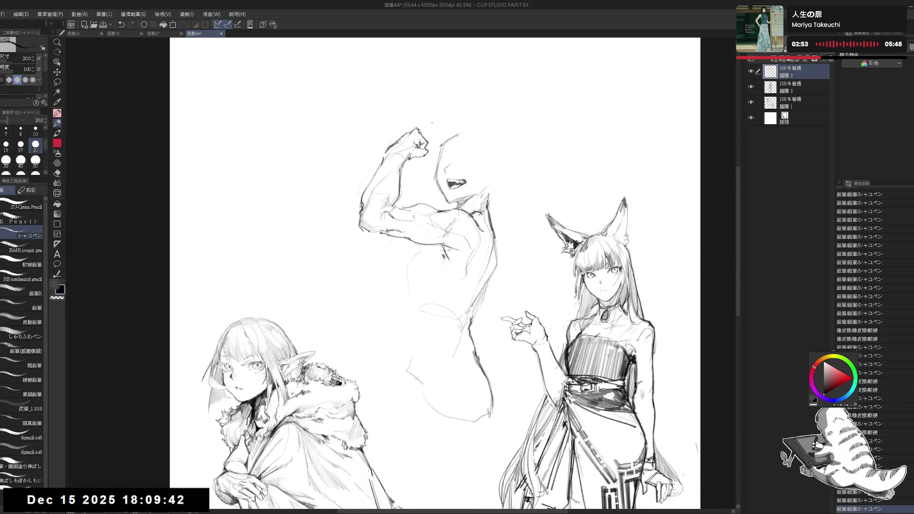
pyautogui.moveTo(410, 174); pyautogui.dragTo(389, 207)
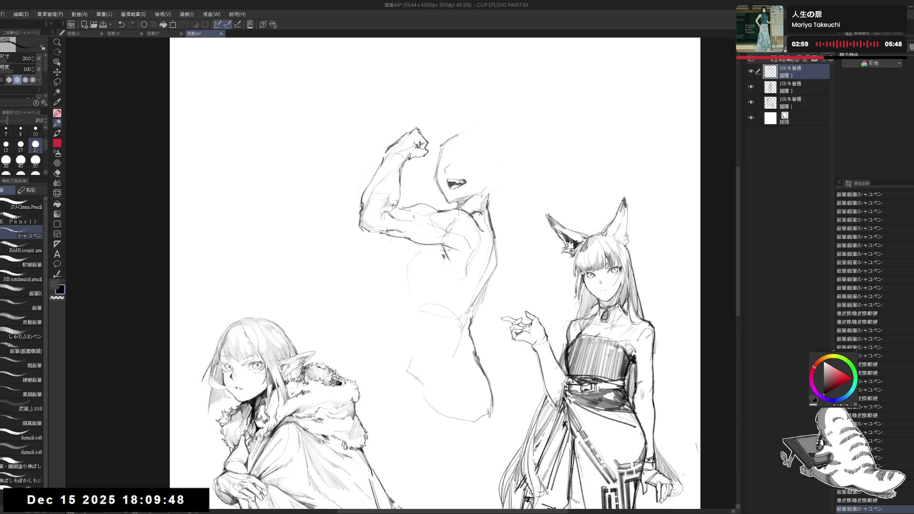
# Erase faint lines near the bicep and add short replacement pencil strokes
pyautogui.press('e')
pyautogui.press('p')
pyautogui.moveTo(409, 202)
pyautogui.mouseDown()
pyautogui.moveTo(392, 217)
pyautogui.moveTo(402, 204)
pyautogui.mouseUp()
pyautogui.press('e')
pyautogui.press('p')
pyautogui.press('e')
pyautogui.press('p')
pyautogui.press('e')
pyautogui.press('p')
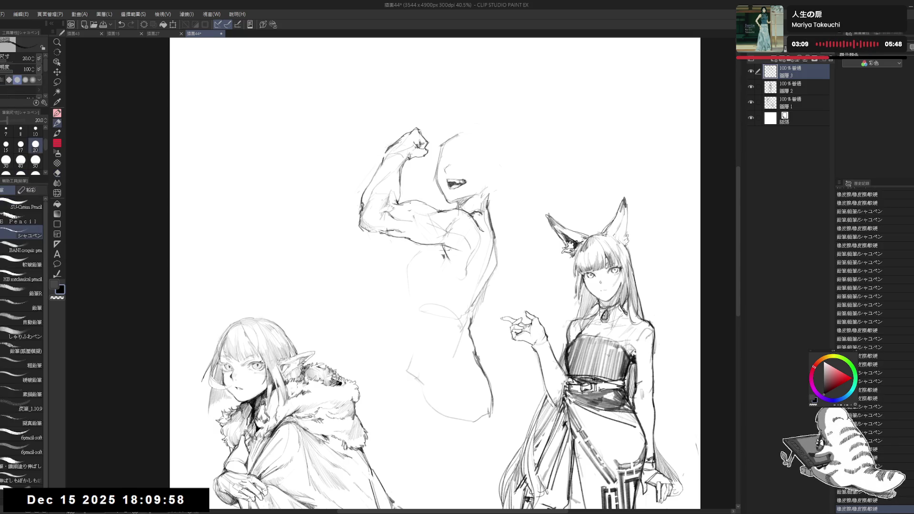
pyautogui.press('e')
pyautogui.press('p')
pyautogui.moveTo(419, 202)
pyautogui.mouseDown()
pyautogui.moveTo(402, 206)
pyautogui.moveTo(421, 214)
pyautogui.moveTo(405, 206)
pyautogui.mouseUp()
# Undo the last bicep stroke and redraw it more cleanly
pyautogui.press('e')
pyautogui.press('p')
pyautogui.hotkey('ctrl', 'z')
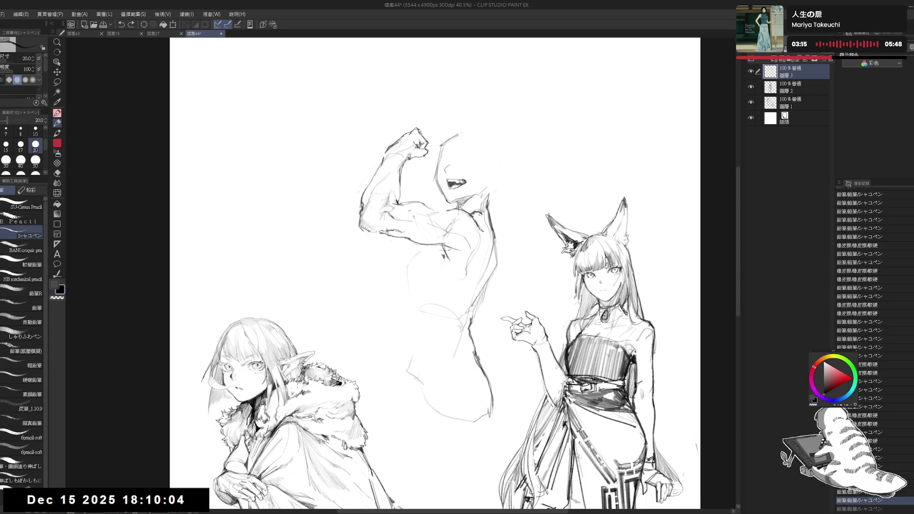
pyautogui.moveTo(454, 206); pyautogui.dragTo(436, 210)
pyautogui.press('e')
pyautogui.press('p')
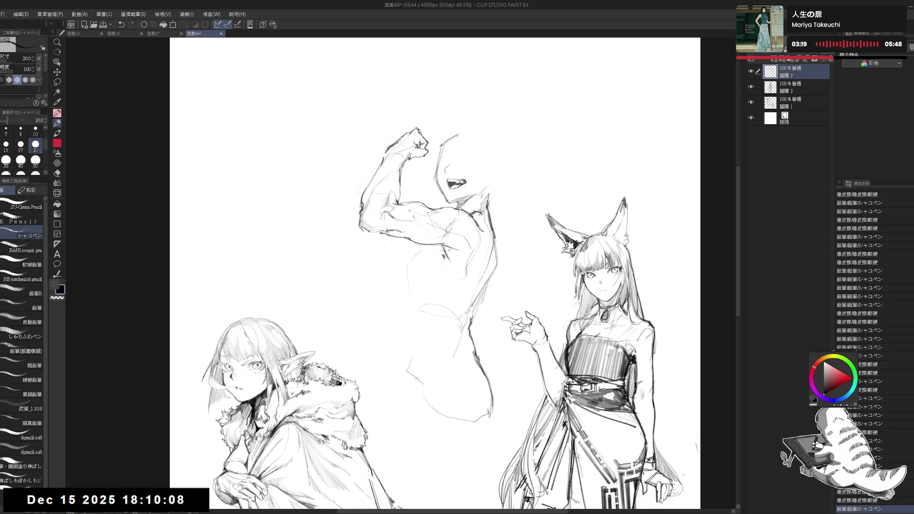
# Erase a stray bicep line, add strokes along the flexing forearm, and reset the rotation to upright
pyautogui.press('e')
pyautogui.moveTo(405, 235)
pyautogui.mouseDown()
pyautogui.moveTo(395, 239)
pyautogui.moveTo(404, 229)
pyautogui.moveTo(413, 253)
pyautogui.mouseUp()
pyautogui.press('p')
pyautogui.press('e')
pyautogui.press('p')
pyautogui.hotkey('ctrl', '@')
pyautogui.press('e')
pyautogui.press('^')
pyautogui.press('p')
pyautogui.moveTo(407, 245)
pyautogui.mouseDown()
pyautogui.moveTo(450, 264)
pyautogui.moveTo(454, 284)
pyautogui.mouseUp()
pyautogui.press('e')
pyautogui.hotkey('ctrl', '@')
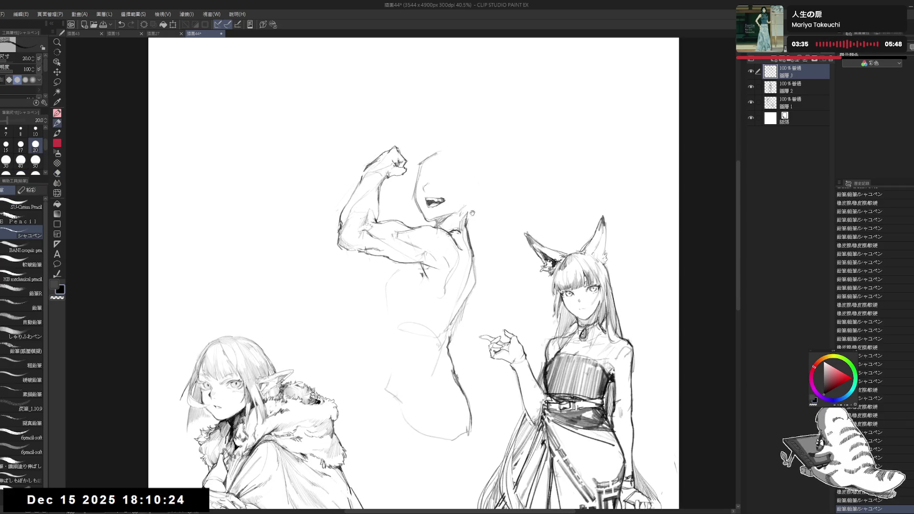
# Rotate the canvas and erase a stray line on the torso
pyautogui.moveTo(391, 220); pyautogui.dragTo(428, 248)
pyautogui.press('p')
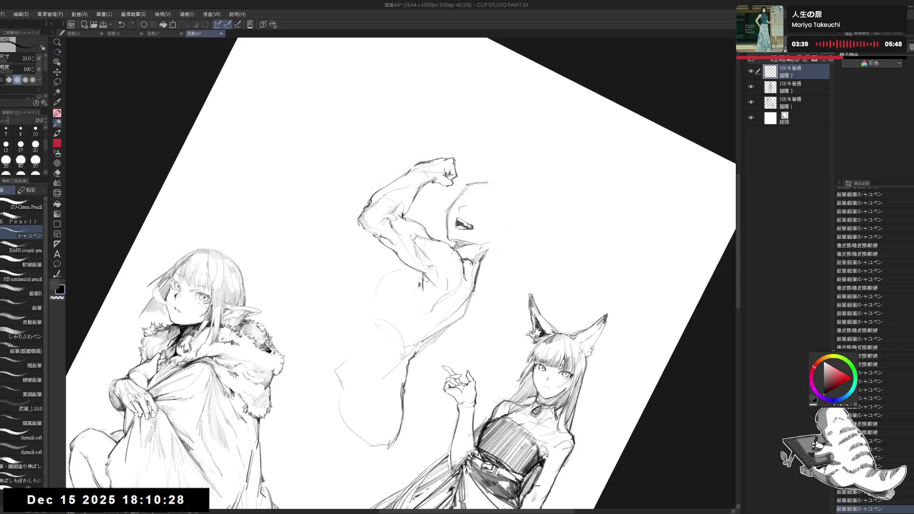
pyautogui.press('e')
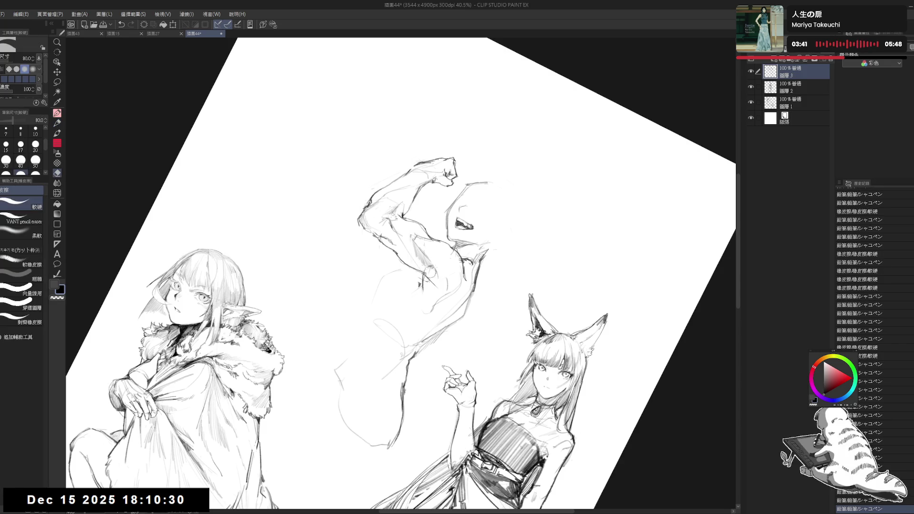
pyautogui.press('p')
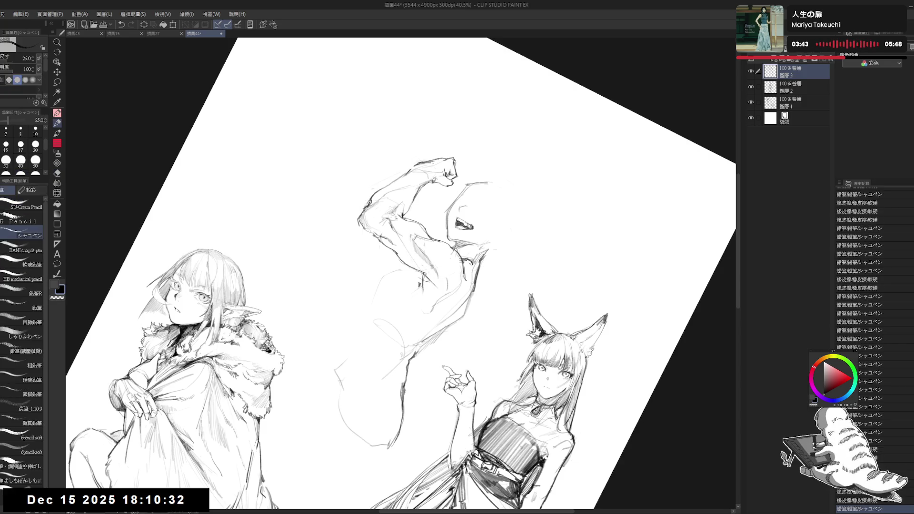
pyautogui.press('e')
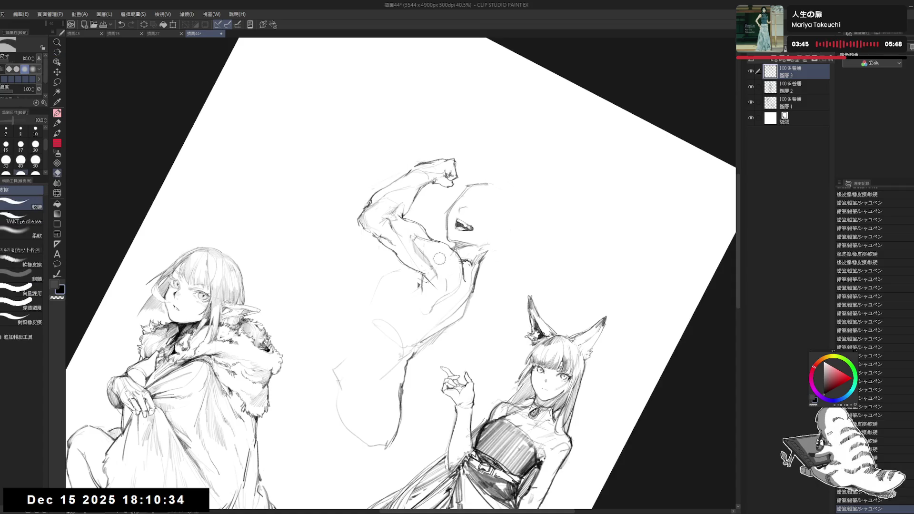
pyautogui.moveTo(451, 256); pyautogui.dragTo(420, 237)
pyautogui.press('p')
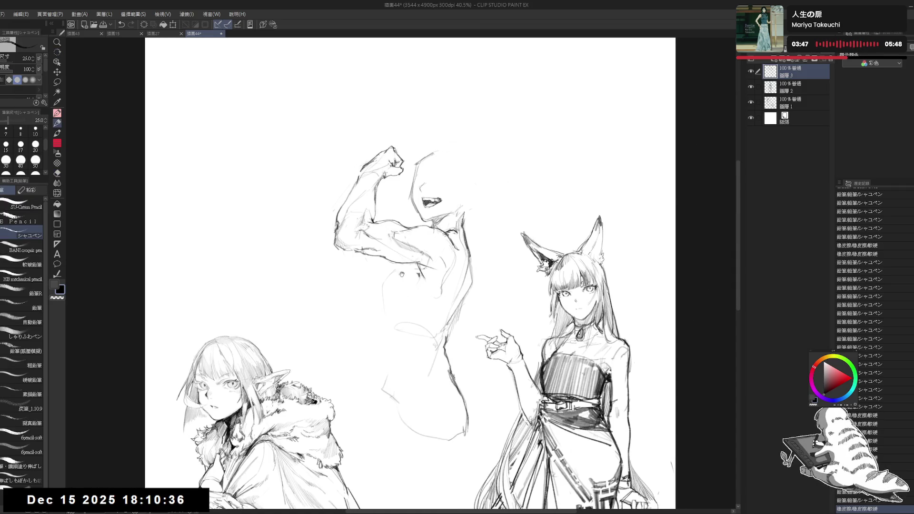
pyautogui.click(382, 248)
# Sketch strokes along the torso's right and lower-left edges, erasing excess marks
pyautogui.moveTo(520, 256); pyautogui.dragTo(515, 252)
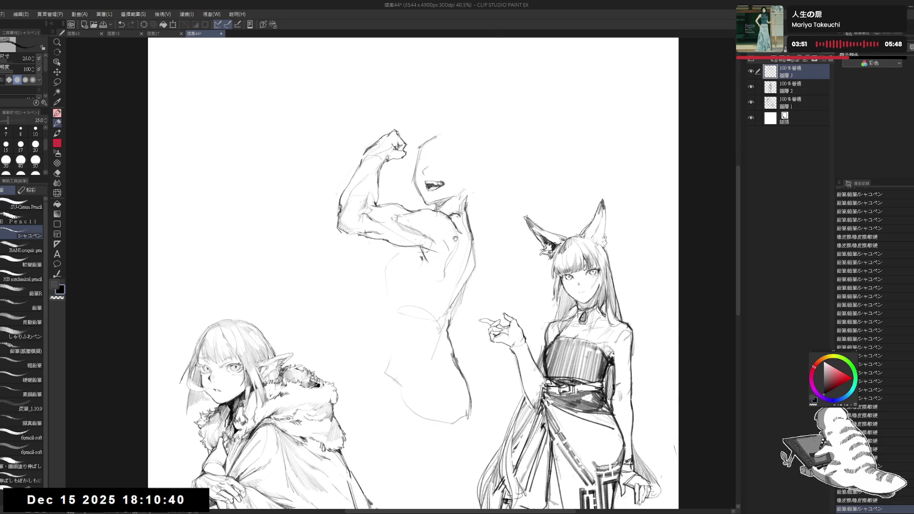
pyautogui.scroll(1, 479, 228)
pyautogui.moveTo(466, 201); pyautogui.dragTo(479, 274)
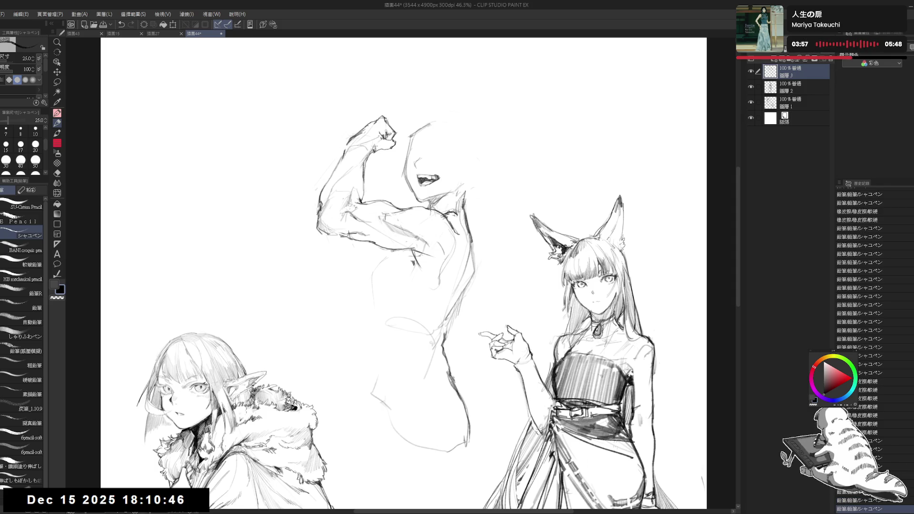
pyautogui.moveTo(326, 186); pyautogui.dragTo(332, 185)
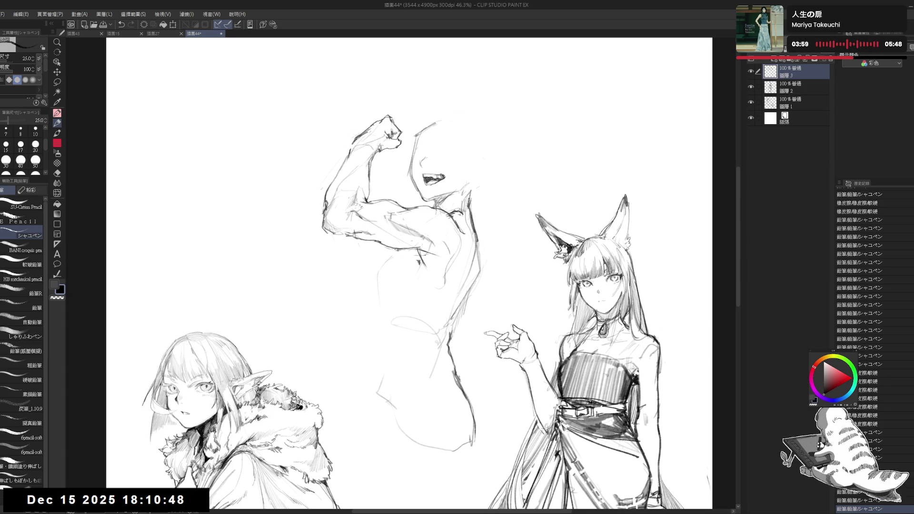
pyautogui.moveTo(394, 251)
pyautogui.mouseDown()
pyautogui.moveTo(416, 246)
pyautogui.moveTo(372, 264)
pyautogui.moveTo(363, 291)
pyautogui.moveTo(376, 310)
pyautogui.mouseUp()
pyautogui.click(379, 259)
pyautogui.press('e')
pyautogui.moveTo(348, 280)
pyautogui.mouseDown()
pyautogui.moveTo(385, 326)
pyautogui.moveTo(377, 314)
pyautogui.mouseUp()
# Erase and redraw the lower-left torso outline
pyautogui.moveTo(371, 300); pyautogui.dragTo(379, 315)
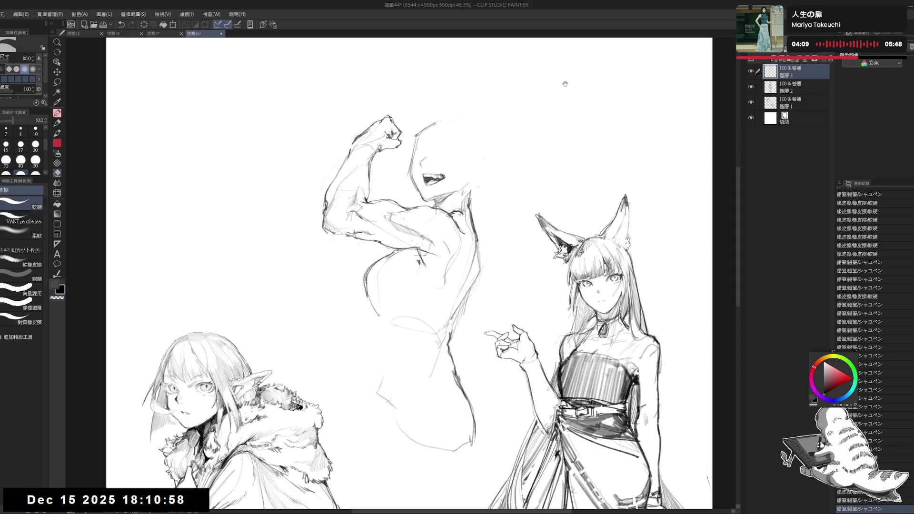
pyautogui.moveTo(449, 126); pyautogui.dragTo(436, 138)
pyautogui.press('p')
pyautogui.moveTo(379, 315)
pyautogui.mouseDown()
pyautogui.moveTo(383, 286)
pyautogui.moveTo(363, 277)
pyautogui.mouseUp()
pyautogui.press('e')
pyautogui.press('p')
pyautogui.moveTo(361, 275)
pyautogui.mouseDown()
pyautogui.moveTo(380, 310)
pyautogui.moveTo(411, 295)
pyautogui.moveTo(381, 304)
pyautogui.mouseUp()
pyautogui.press('e')
pyautogui.press('p')
# Extend the lower-left torso line downward into the waist
pyautogui.press('e')
pyautogui.moveTo(376, 300)
pyautogui.mouseDown()
pyautogui.moveTo(385, 308)
pyautogui.moveTo(384, 338)
pyautogui.moveTo(378, 321)
pyautogui.moveTo(385, 371)
pyautogui.mouseUp()
pyautogui.press('p')
pyautogui.press('e')
pyautogui.press('p')
pyautogui.press('e')
pyautogui.press('p')
pyautogui.moveTo(380, 324); pyautogui.dragTo(369, 387)
# Enlarge the eraser to size 150 and erase part of the right torso line
pyautogui.press('e')
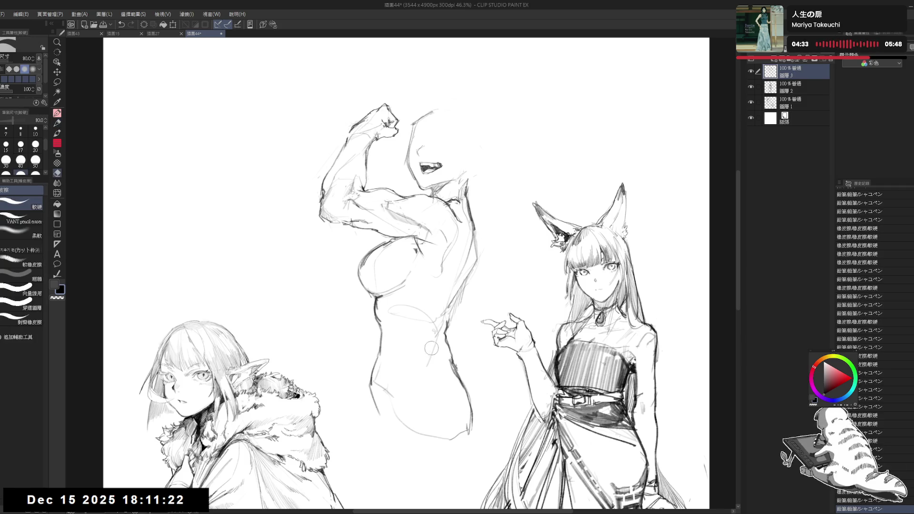
pyautogui.press(']')
pyautogui.press(']')
pyautogui.moveTo(450, 361); pyautogui.dragTo(469, 451)
pyautogui.press('p')
pyautogui.press('e')
pyautogui.moveTo(457, 369)
pyautogui.mouseDown()
pyautogui.moveTo(446, 339)
pyautogui.moveTo(465, 375)
pyautogui.moveTo(469, 414)
pyautogui.moveTo(468, 390)
pyautogui.mouseUp()
pyautogui.press('p')
pyautogui.moveTo(376, 416)
pyautogui.mouseDown()
pyautogui.moveTo(366, 344)
pyautogui.moveTo(368, 382)
pyautogui.moveTo(405, 500)
pyautogui.mouseUp()
pyautogui.hotkey('ctrl', 'z')
# Redraw the right torso line with short strokes to form the chest curve
pyautogui.press('e')
pyautogui.moveTo(442, 319); pyautogui.dragTo(464, 361)
pyautogui.press('p')
pyautogui.moveTo(450, 318); pyautogui.dragTo(466, 343)
pyautogui.moveTo(441, 313); pyautogui.dragTo(454, 380)
pyautogui.moveTo(470, 339); pyautogui.dragTo(461, 378)
pyautogui.press('e')
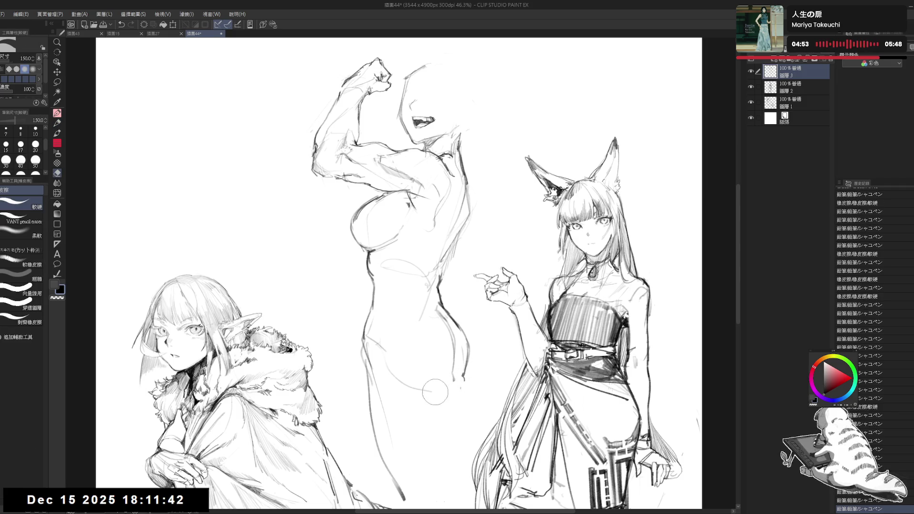
pyautogui.press('p')
pyautogui.scroll(-1, 425, 320)
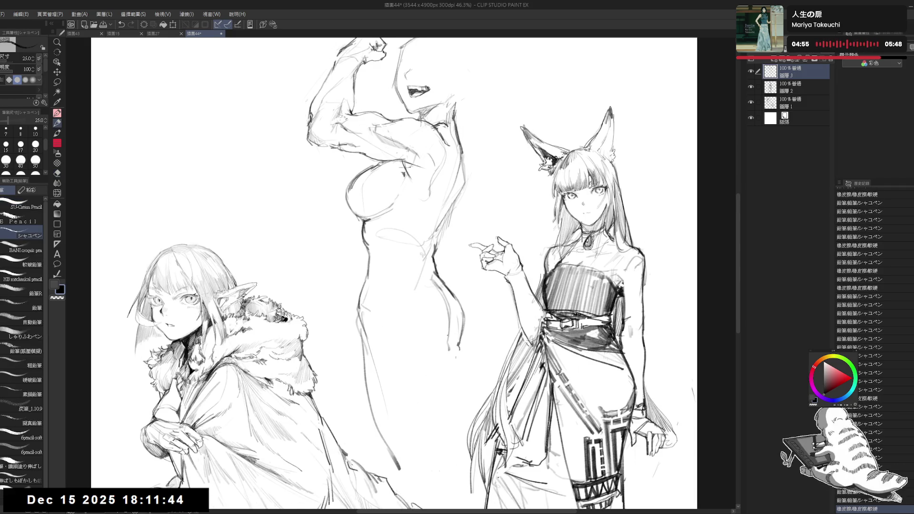
# Draw a curve across the hips and lines down the right leg, then zoom out to 41.6%
pyautogui.moveTo(458, 309)
pyautogui.mouseDown()
pyautogui.moveTo(456, 350)
pyautogui.moveTo(463, 338)
pyautogui.moveTo(452, 352)
pyautogui.mouseUp()
pyautogui.moveTo(367, 366)
pyautogui.mouseDown()
pyautogui.moveTo(429, 353)
pyautogui.moveTo(445, 398)
pyautogui.mouseUp()
pyautogui.moveTo(456, 356); pyautogui.dragTo(451, 454)
pyautogui.moveTo(463, 350); pyautogui.dragTo(458, 371)
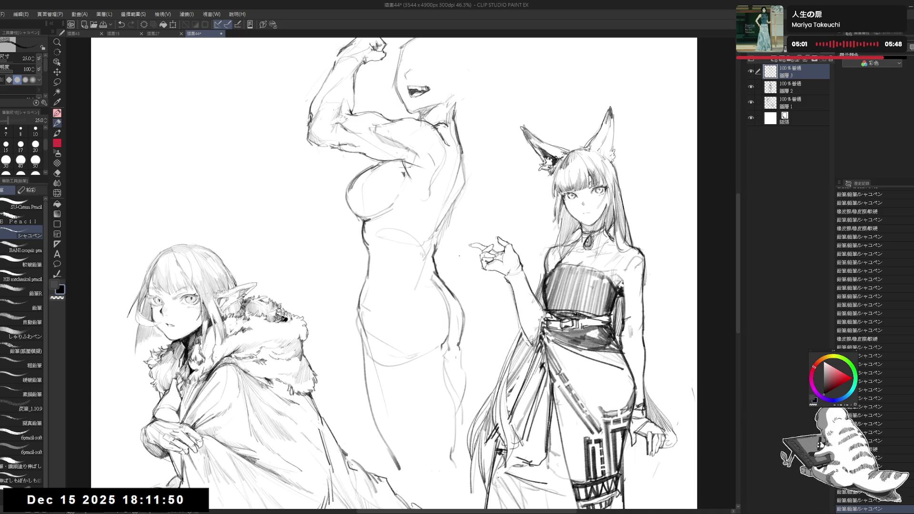
pyautogui.scroll(1, 460, 367)
pyautogui.scroll(1, 494, 192)
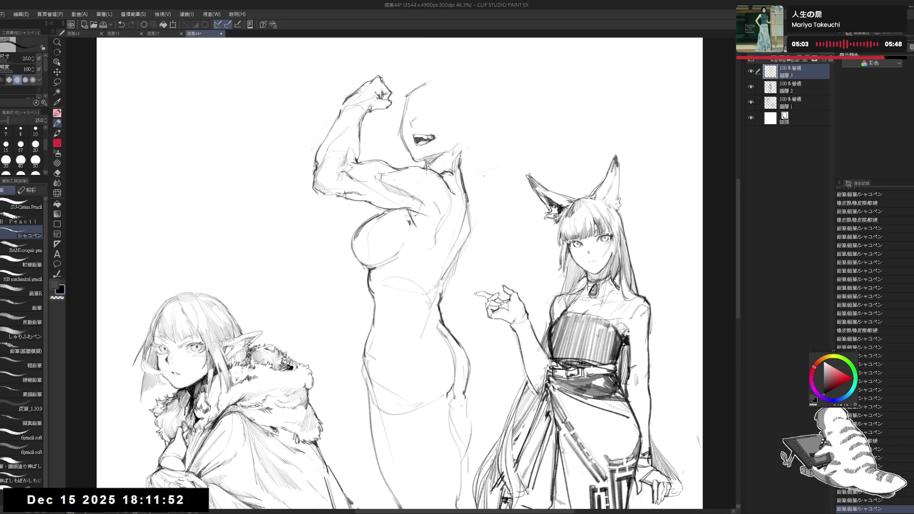
pyautogui.scroll(2, 414, 169)
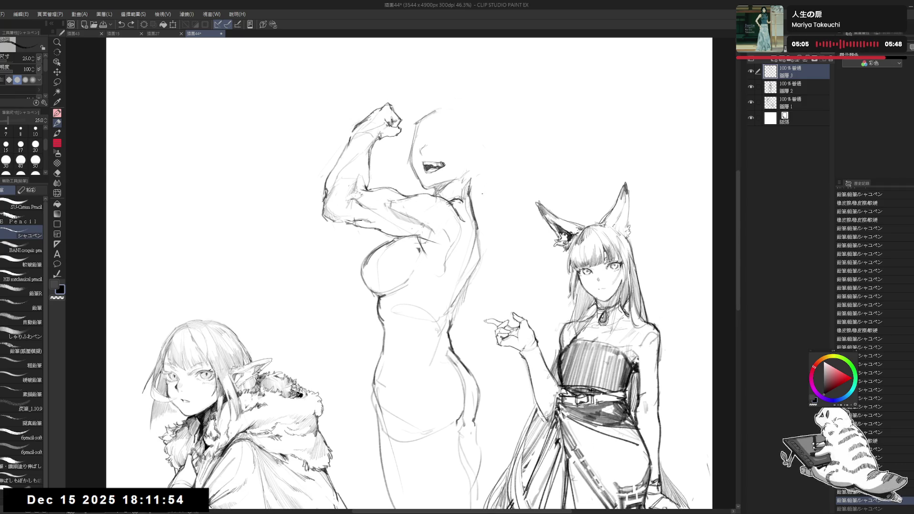
pyautogui.scroll(-1, 502, 156)
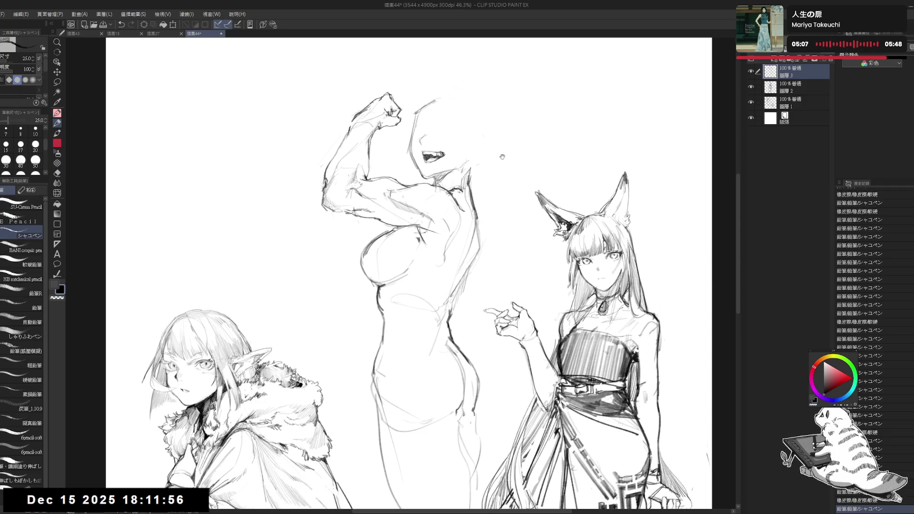
pyautogui.scroll(-1, 502, 156)
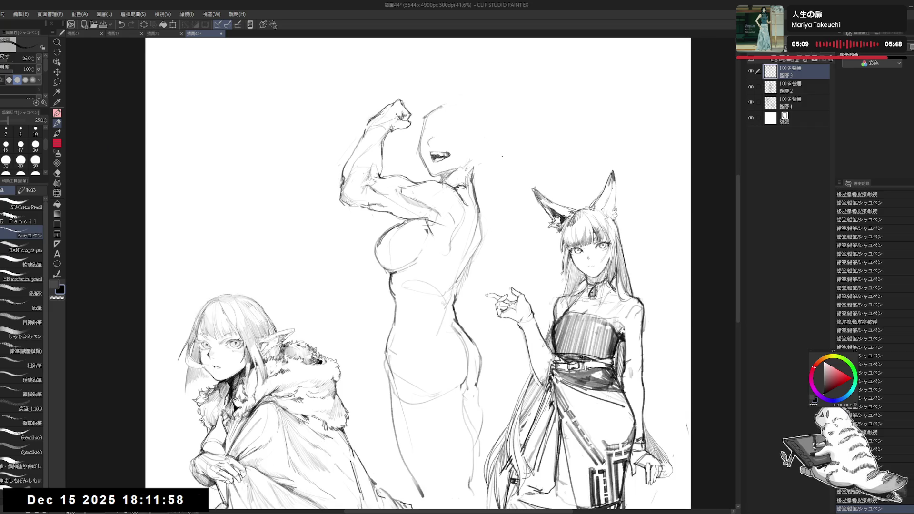
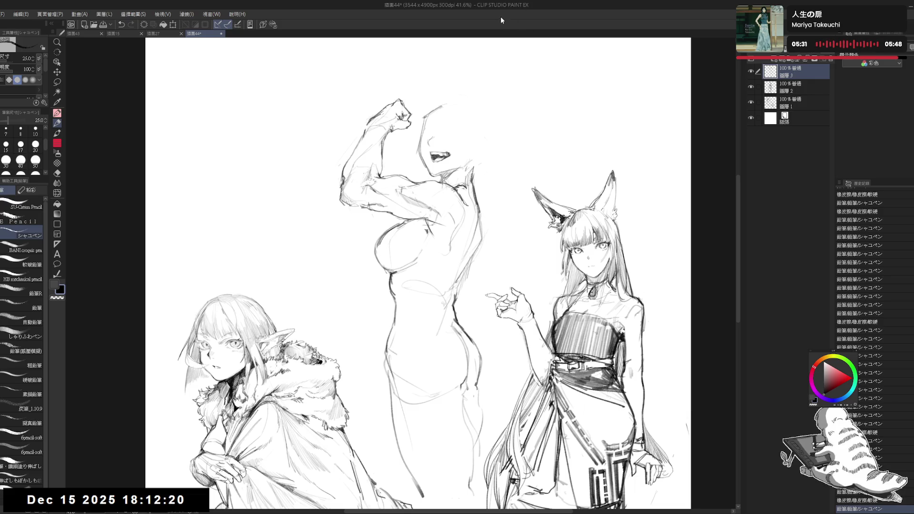
# Erase stray sketch lines from the middle muscular figure's torso
pyautogui.moveTo(432, 234)
pyautogui.mouseDown()
pyautogui.moveTo(425, 242)
pyautogui.moveTo(438, 257)
pyautogui.moveTo(448, 222)
pyautogui.mouseUp()
pyautogui.moveTo(441, 252)
pyautogui.mouseDown()
pyautogui.moveTo(462, 212)
pyautogui.moveTo(459, 226)
pyautogui.moveTo(438, 230)
pyautogui.mouseUp()
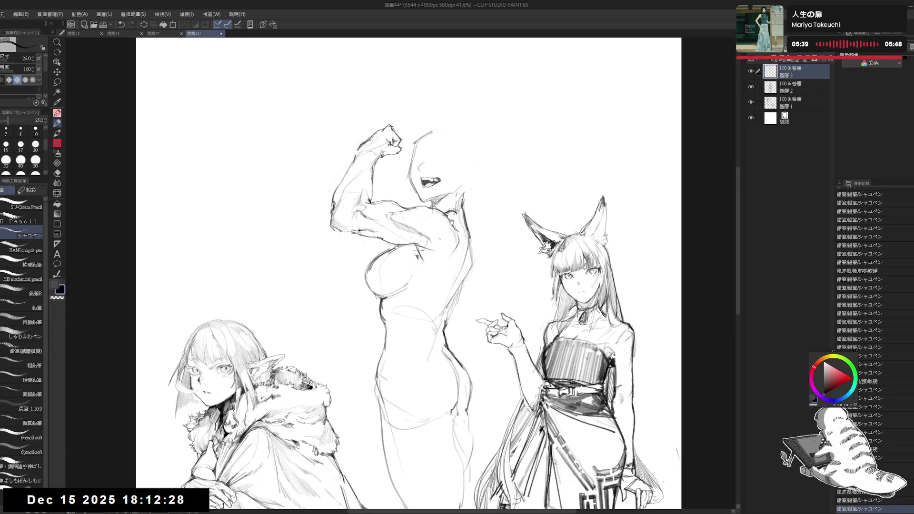
pyautogui.press('e')
pyautogui.moveTo(438, 129); pyautogui.dragTo(455, 122)
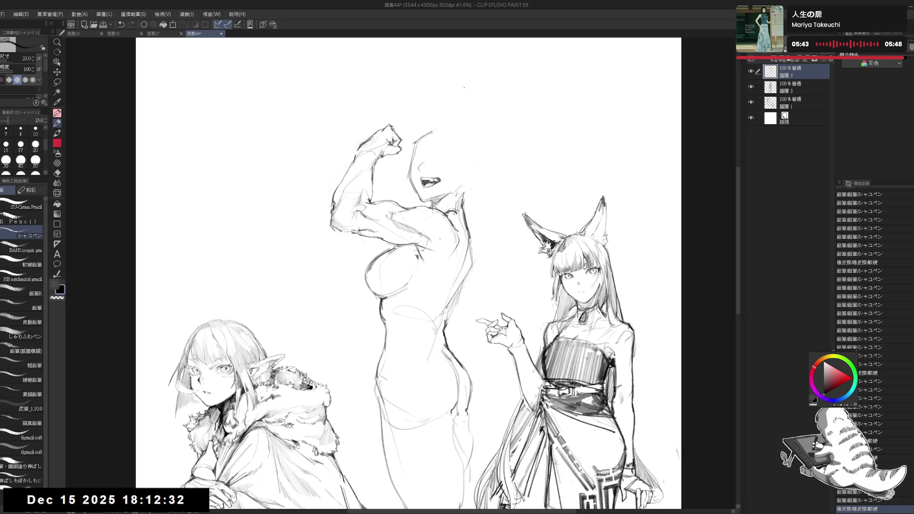
# Zoom in on the figure's upper body to about 58% and reduce the brush size to 20
pyautogui.moveTo(464, 87); pyautogui.dragTo(463, 98)
pyautogui.scroll(2, 423, 161)
pyautogui.moveTo(414, 176); pyautogui.dragTo(416, 177)
pyautogui.press('[')
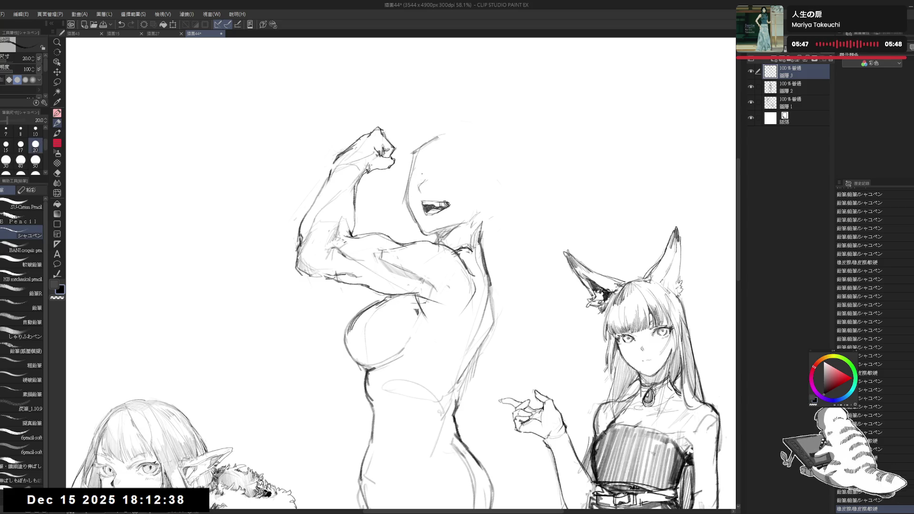
# Sketch tentative pencil strokes near the muscular figure's face, then mirror the canvas to check proportions
pyautogui.click(424, 178)
pyautogui.hotkey('ctrl', 'z')
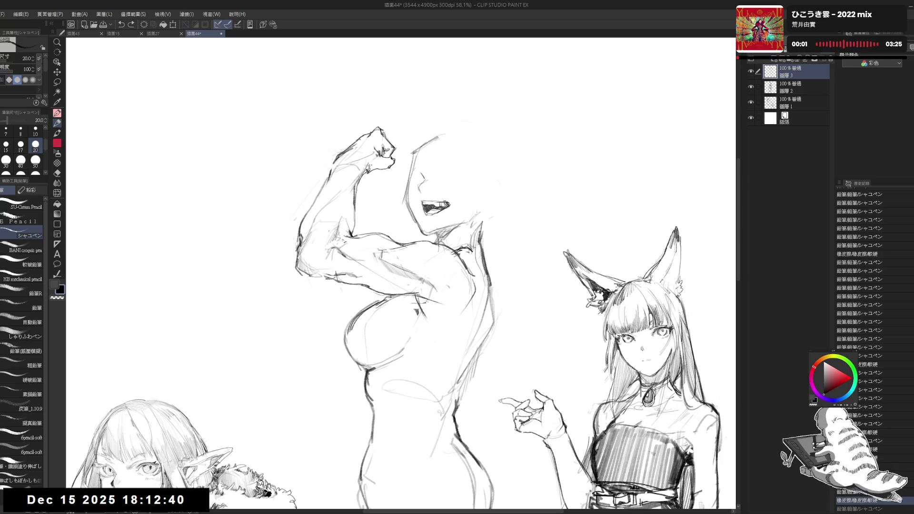
pyautogui.moveTo(418, 169); pyautogui.dragTo(422, 180)
pyautogui.press('e')
pyautogui.press('p')
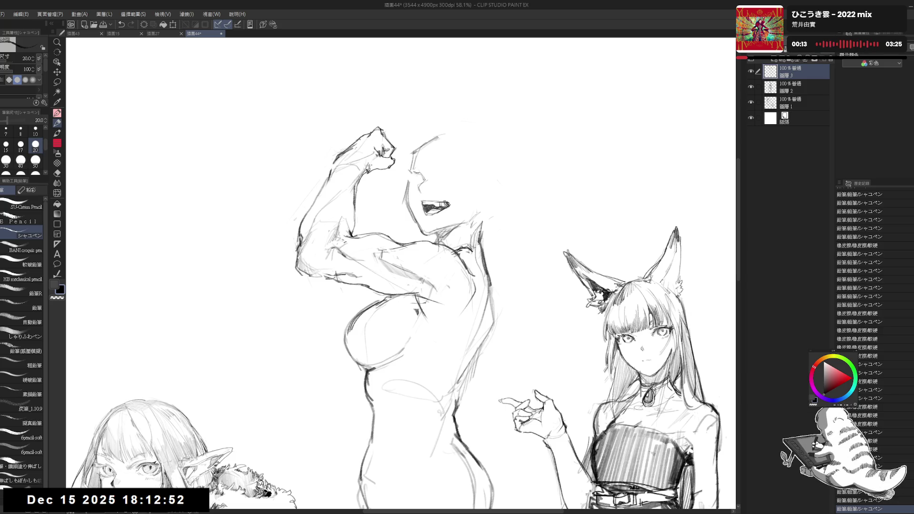
pyautogui.hotkey('ctrl', 'z')
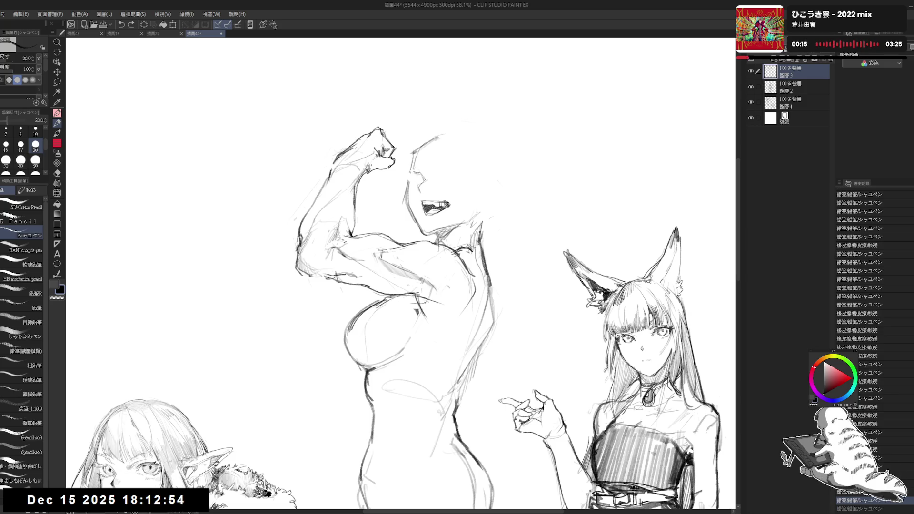
pyautogui.hotkey('ctrl', 'y')
pyautogui.hotkey('ctrl', 'y')
pyautogui.hotkey('ctrl', 'y')
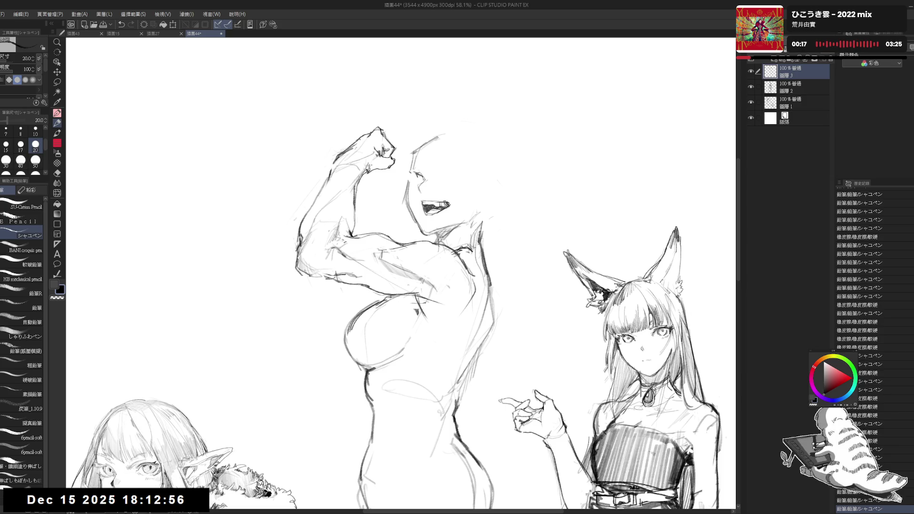
pyautogui.hotkey('ctrl', 'y')
pyautogui.press('h')
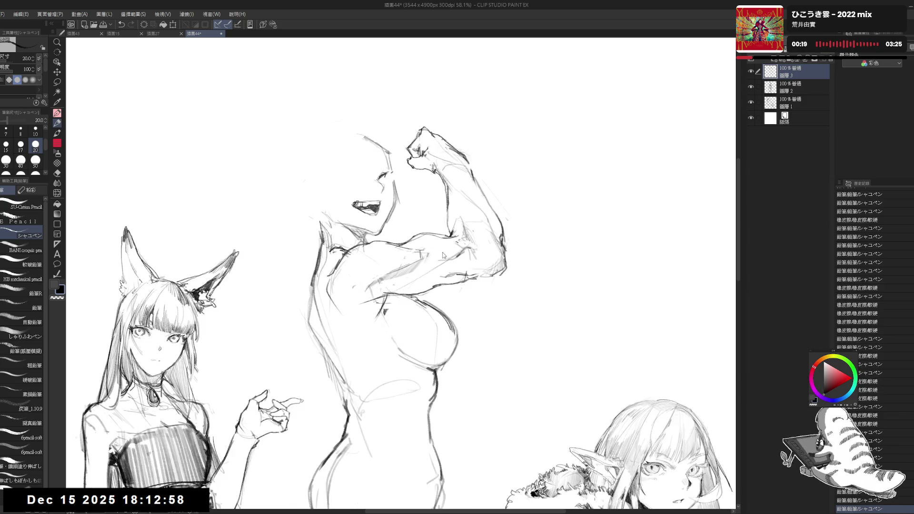
pyautogui.press('h')
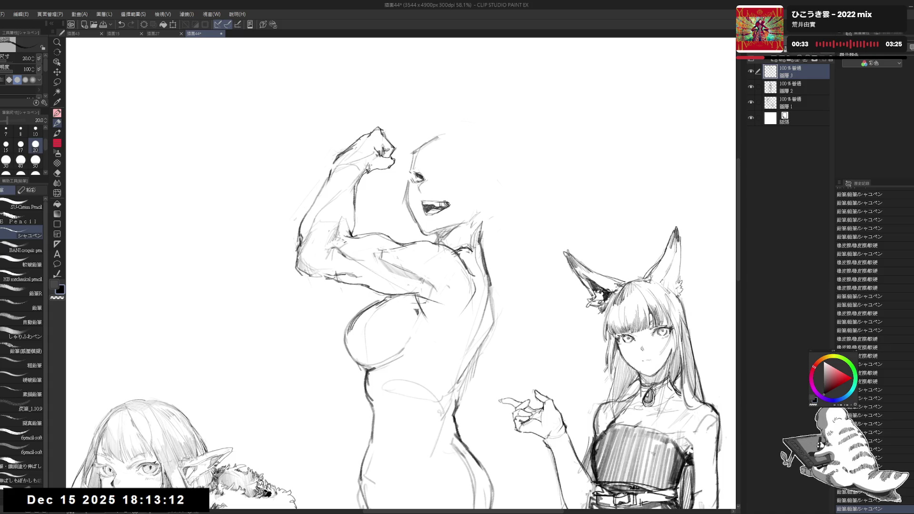
# Erase the old open-mouth sketch and draw a new grin line in its place
pyautogui.hotkey('ctrl', 'z')
pyautogui.moveTo(417, 181); pyautogui.dragTo(422, 192)
pyautogui.press('e')
pyautogui.moveTo(426, 224)
pyautogui.mouseDown()
pyautogui.moveTo(441, 232)
pyautogui.moveTo(414, 217)
pyautogui.moveTo(428, 229)
pyautogui.moveTo(436, 210)
pyautogui.mouseUp()
pyautogui.press('p')
pyautogui.press('e')
pyautogui.press('p')
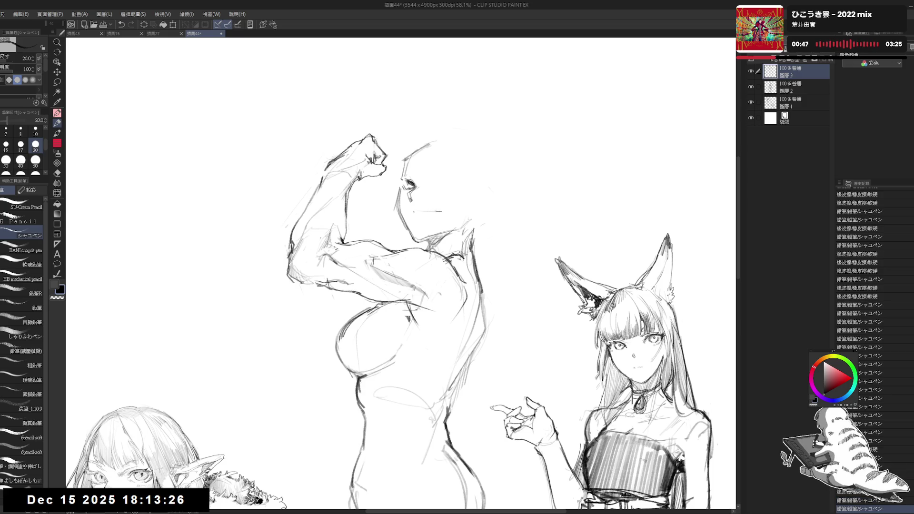
pyautogui.moveTo(431, 221)
pyautogui.mouseDown()
pyautogui.moveTo(454, 180)
pyautogui.moveTo(469, 181)
pyautogui.mouseUp()
pyautogui.hotkey('ctrl', 'z')
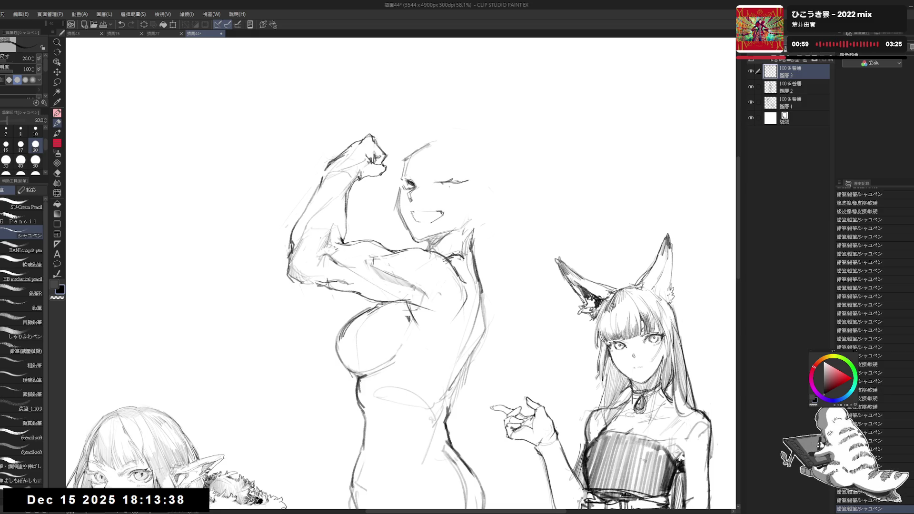
# Draw the eye stroke with short lines beneath it, checking the face mirrored
pyautogui.click(433, 188)
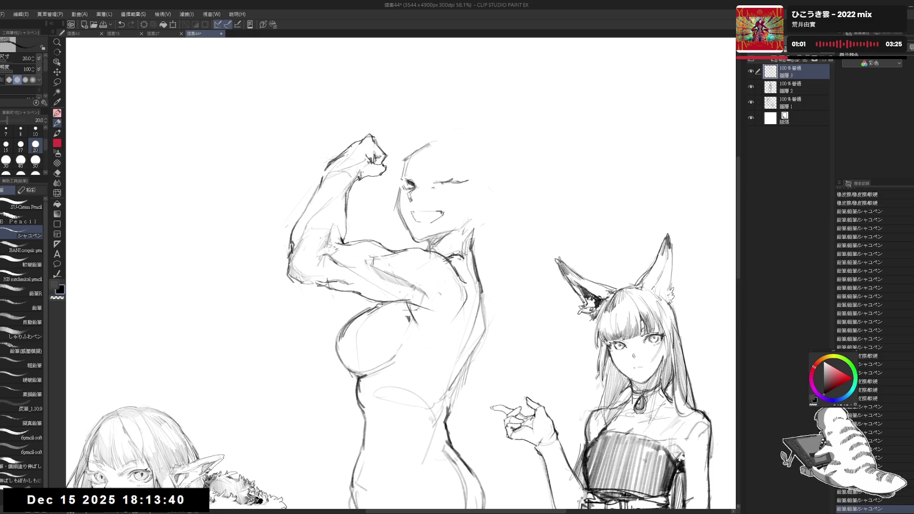
pyautogui.moveTo(432, 189); pyautogui.dragTo(452, 190)
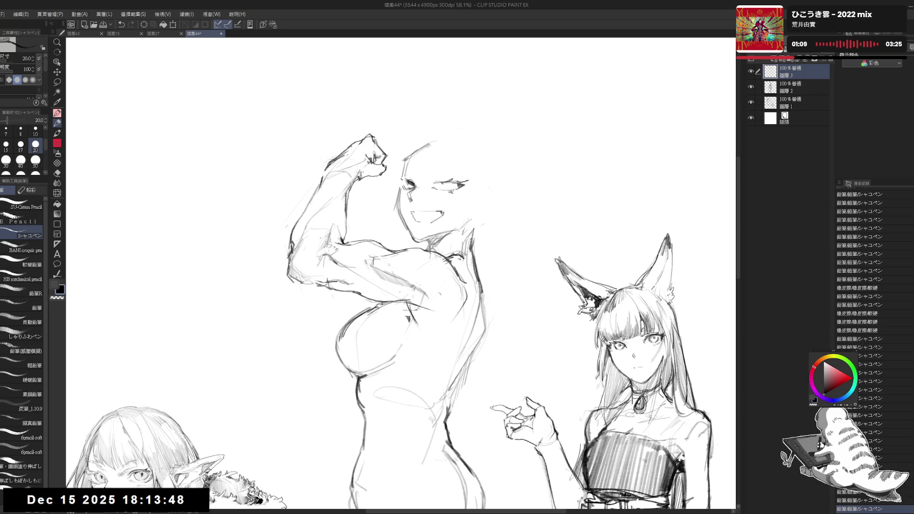
pyautogui.press('h')
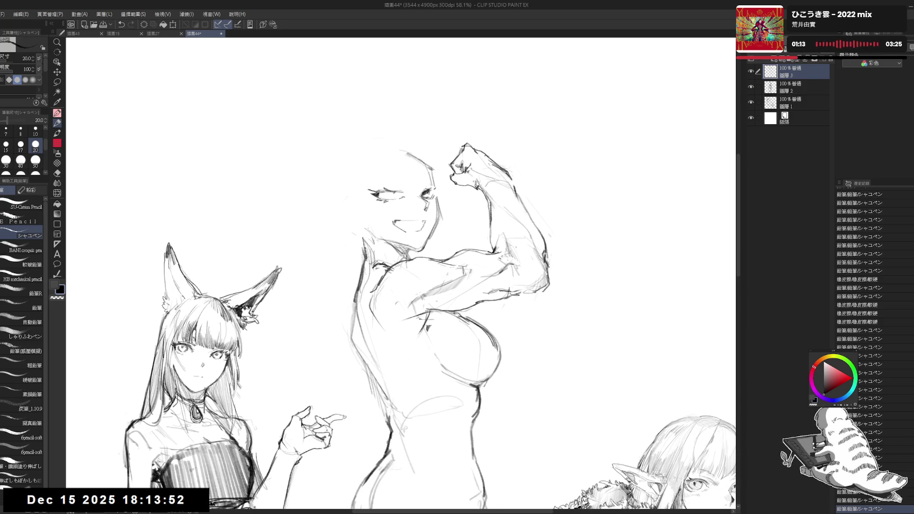
pyautogui.press('h')
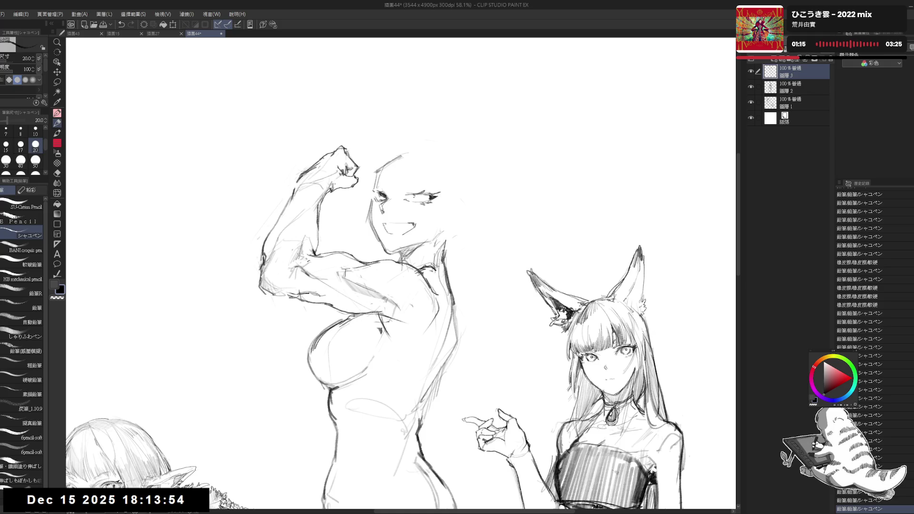
# Erase a stray mark near the eye and add more pencil strokes to the face
pyautogui.press('e')
pyautogui.moveTo(405, 204); pyautogui.dragTo(429, 194)
pyautogui.press('p')
pyautogui.moveTo(429, 286); pyautogui.dragTo(422, 281)
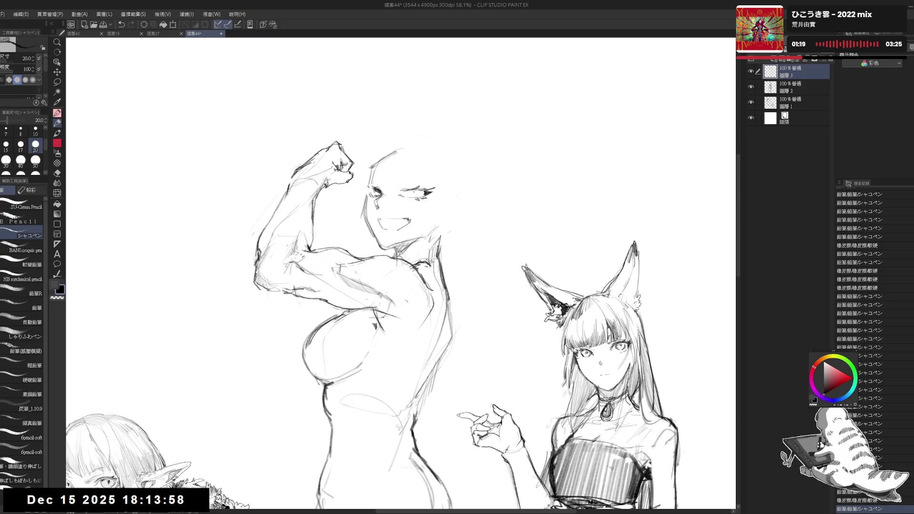
pyautogui.moveTo(419, 192); pyautogui.dragTo(428, 191)
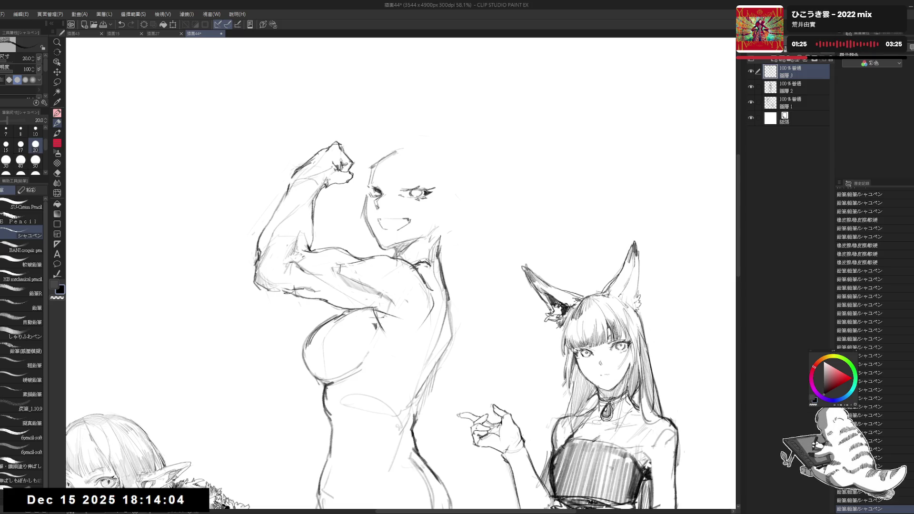
pyautogui.click(181, 499)
pyautogui.press('h')
pyautogui.press('h')
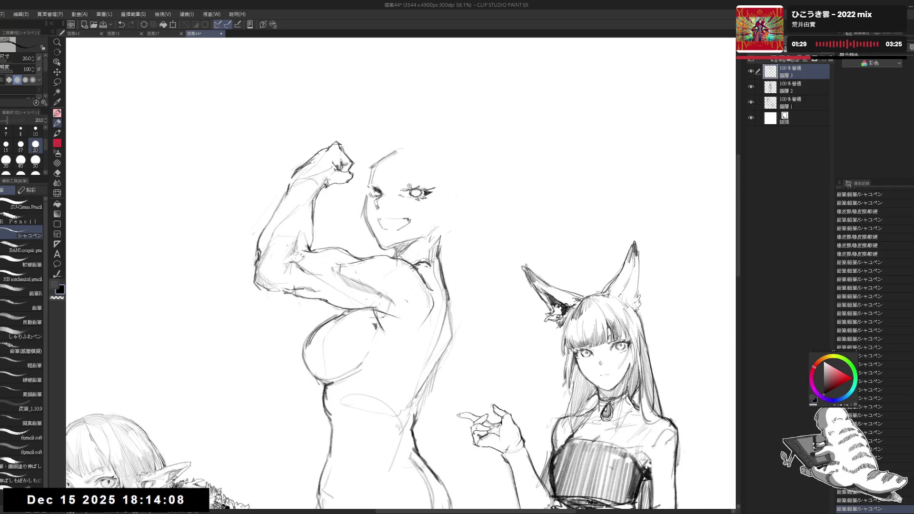
pyautogui.scroll(3, 405, 179)
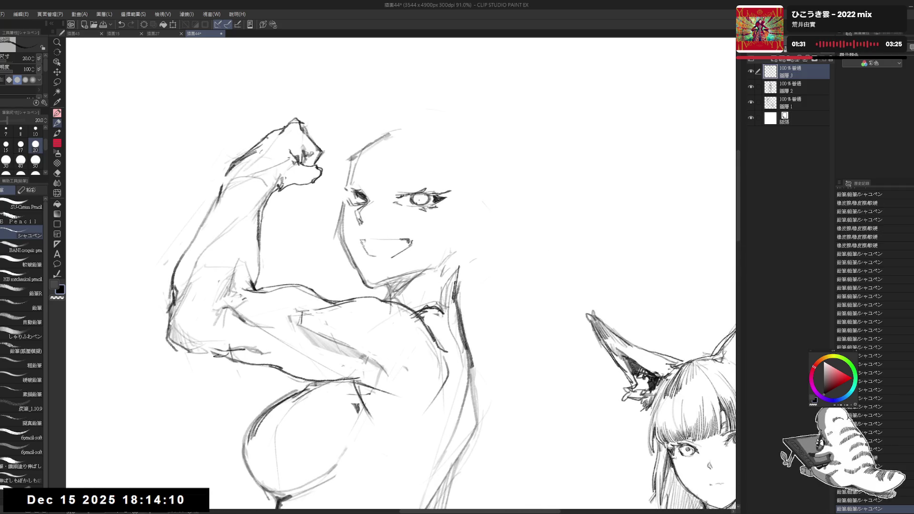
# Dot a dark pupil into the round eye, clean up around the narrow eye, then check mirrored and zoom out
pyautogui.click(419, 198)
pyautogui.click(419, 198)
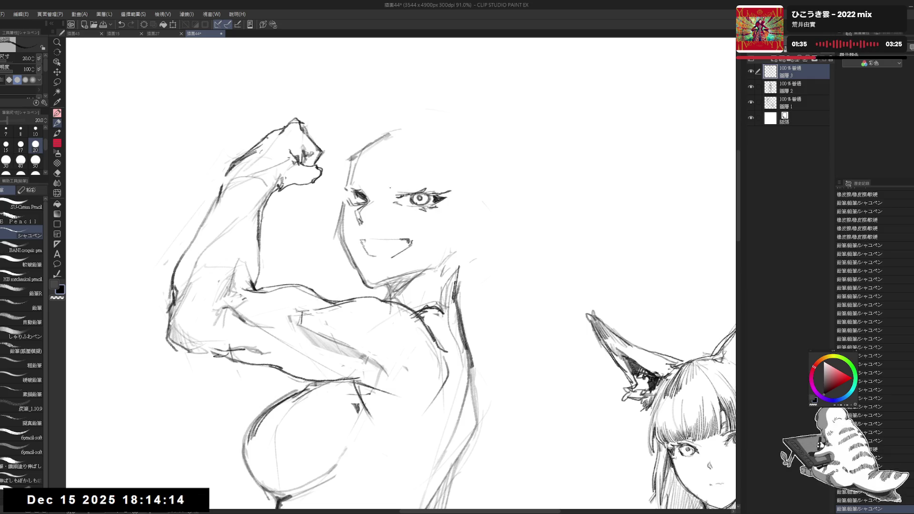
pyautogui.press('e')
pyautogui.moveTo(355, 191); pyautogui.dragTo(366, 205)
pyautogui.press('p')
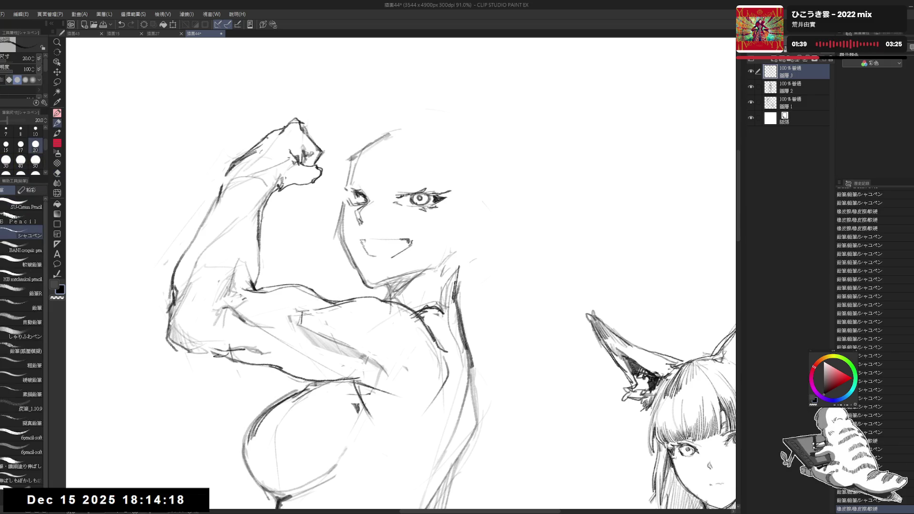
pyautogui.hotkey('ctrl', 'z')
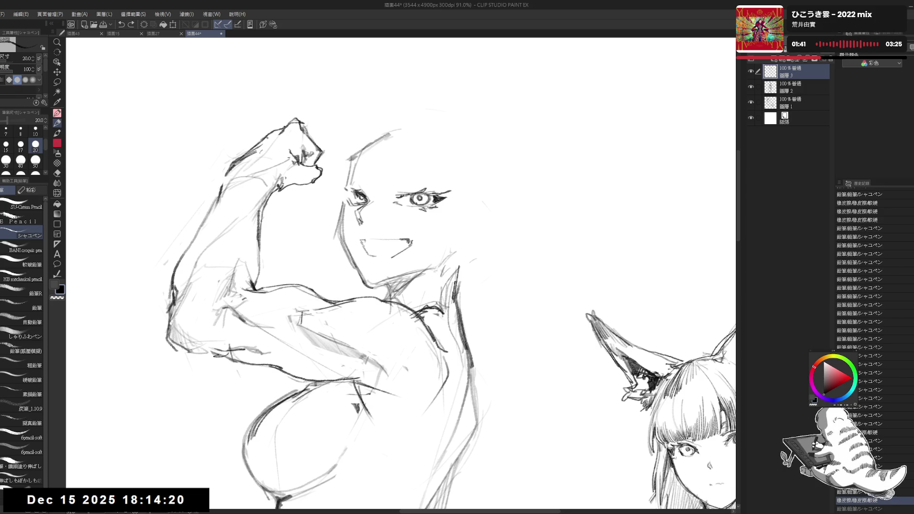
pyautogui.click(381, 205)
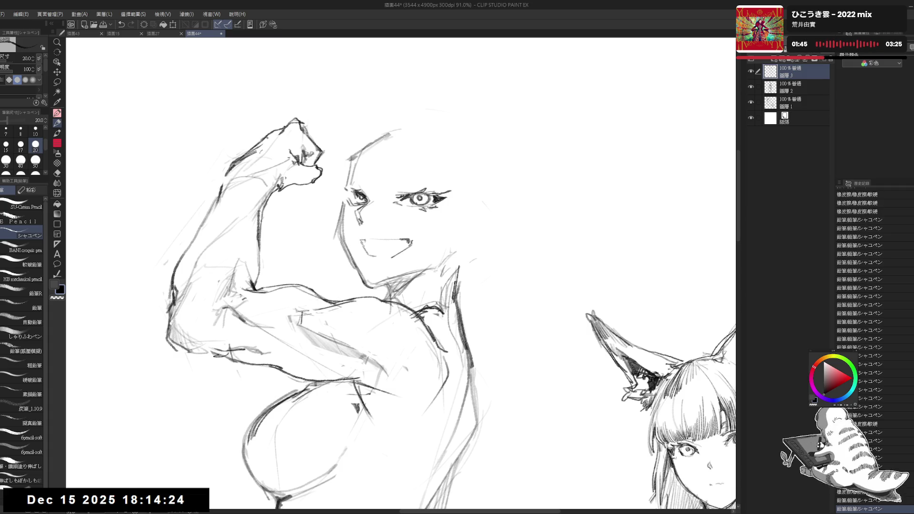
pyautogui.press('h')
pyautogui.press('h')
pyautogui.scroll(-3, 454, 269)
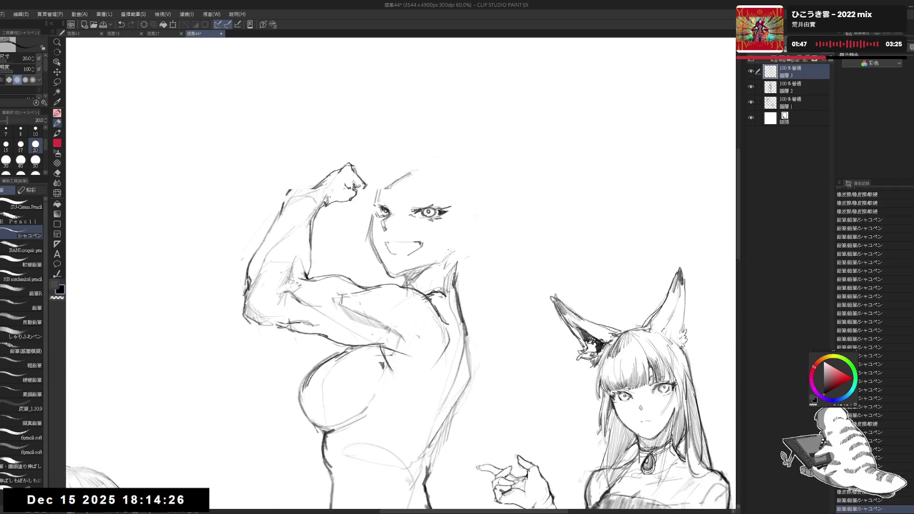
# Raise the brush size to 30 and touch up marks near the eye, checking the face mirrored
pyautogui.press(']')
pyautogui.click(415, 184)
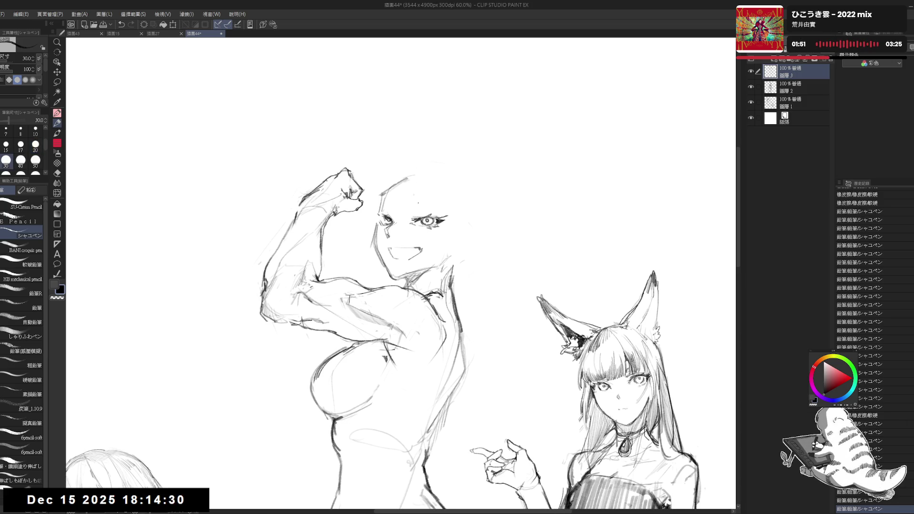
pyautogui.press('e')
pyautogui.moveTo(411, 217)
pyautogui.mouseDown()
pyautogui.moveTo(415, 199)
pyautogui.moveTo(412, 210)
pyautogui.moveTo(431, 201)
pyautogui.mouseUp()
pyautogui.press('p')
pyautogui.press('e')
pyautogui.press('p')
pyautogui.hotkey('ctrl', 'z')
pyautogui.hotkey('ctrl', 'z')
pyautogui.hotkey('ctrl', 'z')
pyautogui.press('h')
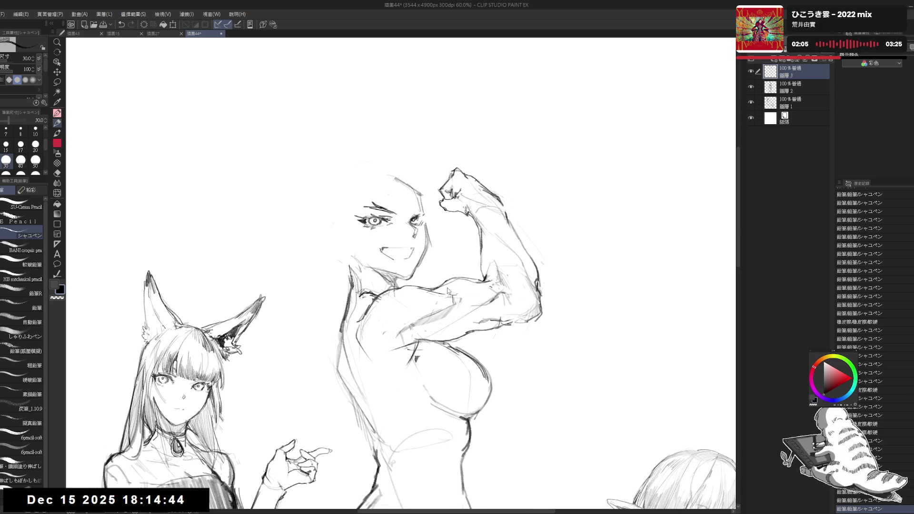
pyautogui.press('h')
# Add short strokes near the eye and mouth, keeping the fangs in the mouth
pyautogui.moveTo(386, 215); pyautogui.dragTo(391, 207)
pyautogui.hotkey('ctrl', 'z')
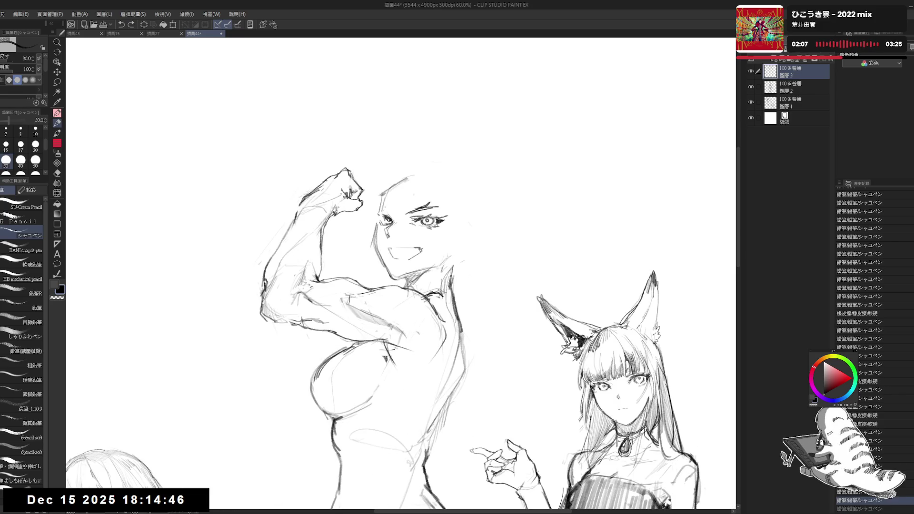
pyautogui.hotkey('ctrl', 'y')
pyautogui.moveTo(492, 261); pyautogui.dragTo(486, 255)
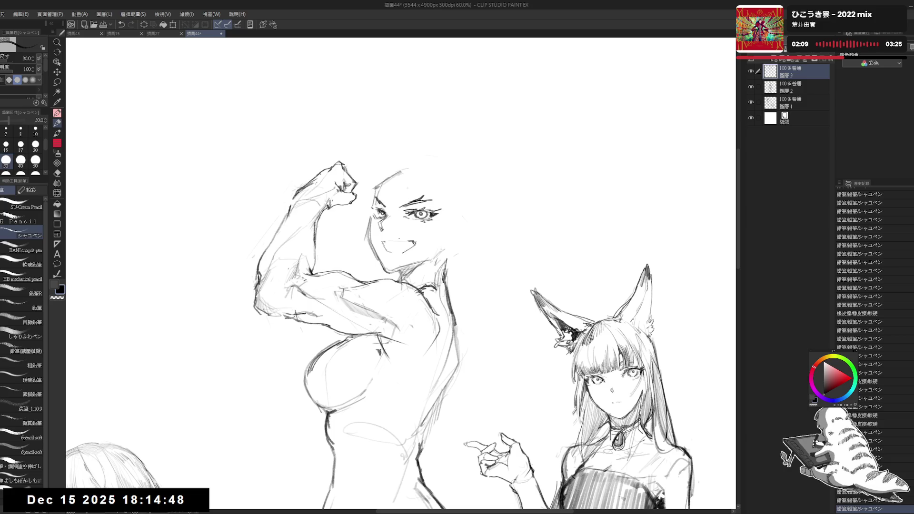
pyautogui.moveTo(383, 243); pyautogui.dragTo(413, 244)
pyautogui.hotkey('ctrl', 'y')
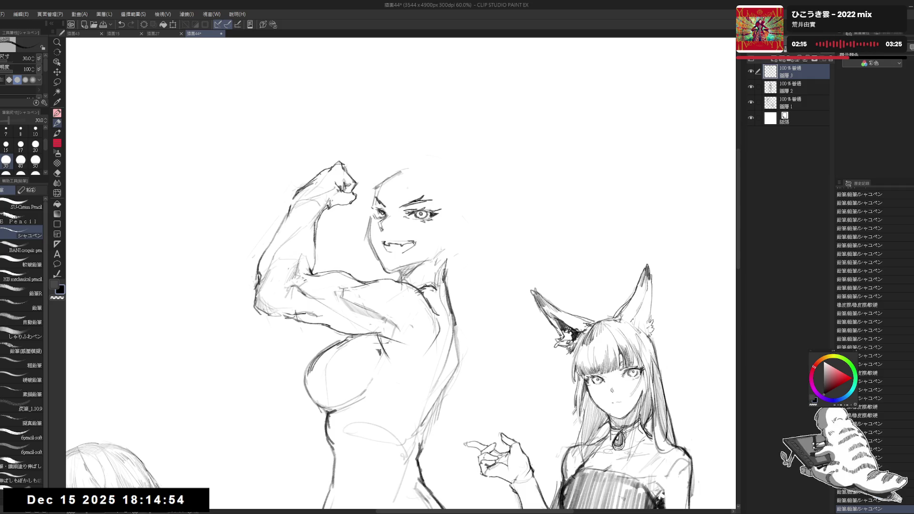
pyautogui.hotkey('ctrl', 'z')
pyautogui.hotkey('ctrl', 'y')
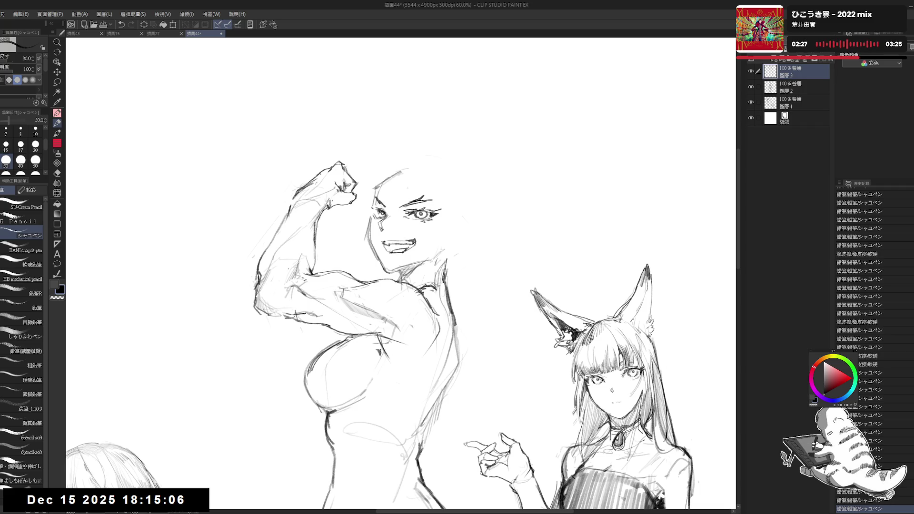
pyautogui.press('h')
pyautogui.press('h')
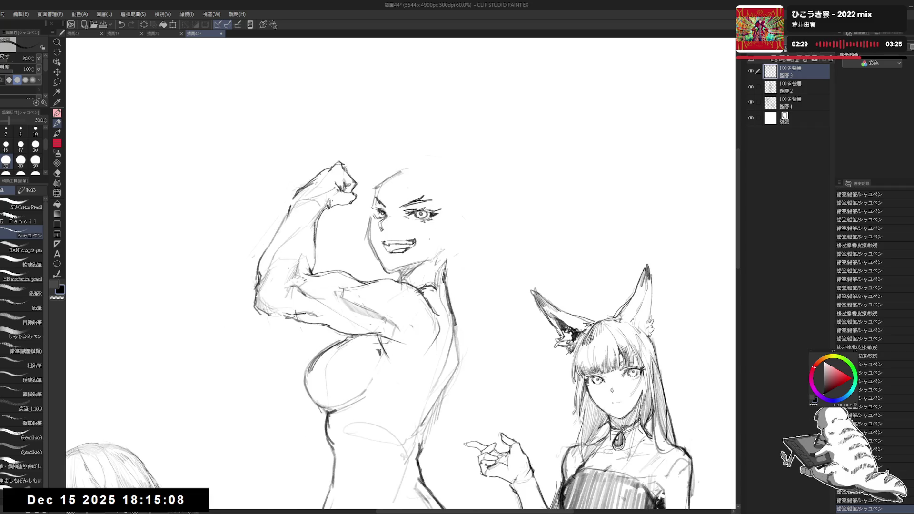
# Erase rough lines along the jaw and redraw the jawline in short strokes
pyautogui.moveTo(473, 183); pyautogui.dragTo(463, 182)
pyautogui.press('e')
pyautogui.moveTo(447, 226); pyautogui.dragTo(457, 232)
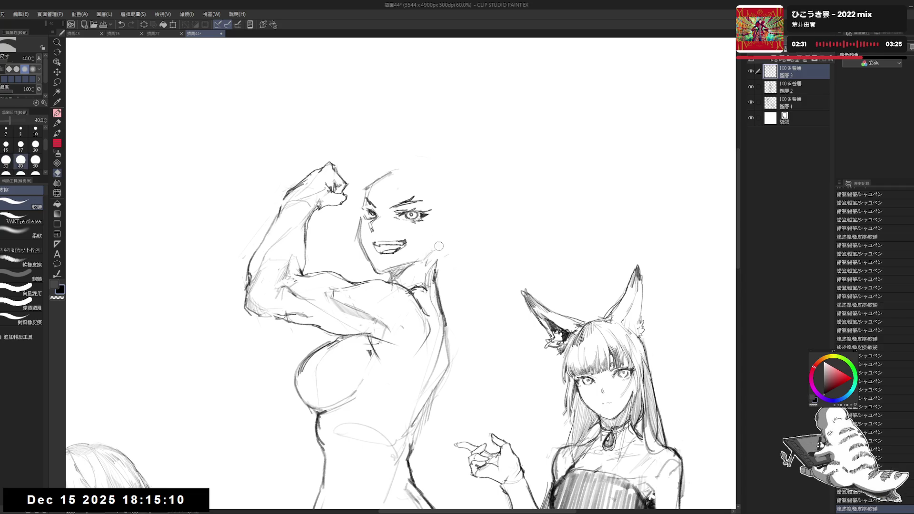
pyautogui.press('p')
pyautogui.moveTo(425, 262)
pyautogui.mouseDown()
pyautogui.moveTo(395, 279)
pyautogui.moveTo(437, 262)
pyautogui.moveTo(392, 278)
pyautogui.moveTo(419, 271)
pyautogui.mouseUp()
pyautogui.hotkey('ctrl', 'z')
pyautogui.moveTo(427, 267); pyautogui.dragTo(411, 274)
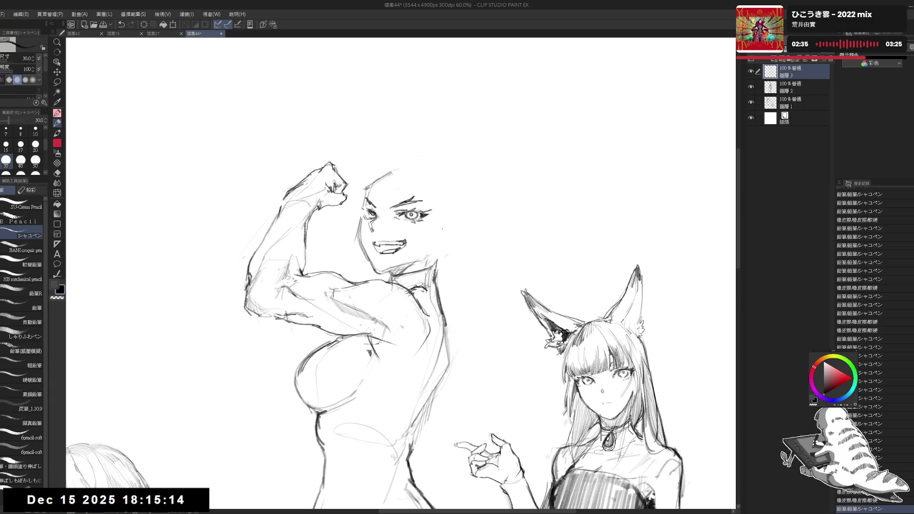
pyautogui.press('e')
pyautogui.moveTo(445, 221); pyautogui.dragTo(457, 235)
pyautogui.press('p')
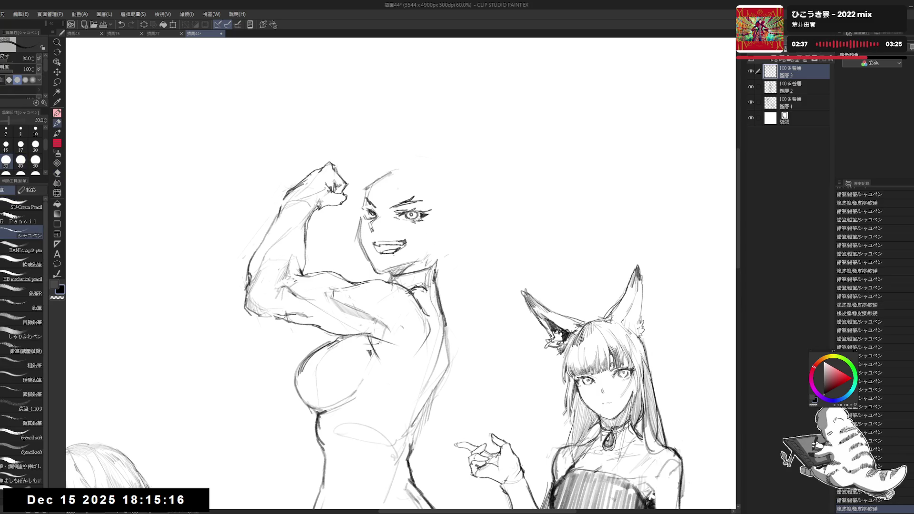
pyautogui.moveTo(376, 246); pyautogui.dragTo(381, 251)
# Tilt and reset the canvas view, then sketch the top of the head and erase stray lines around it
pyautogui.press('-')
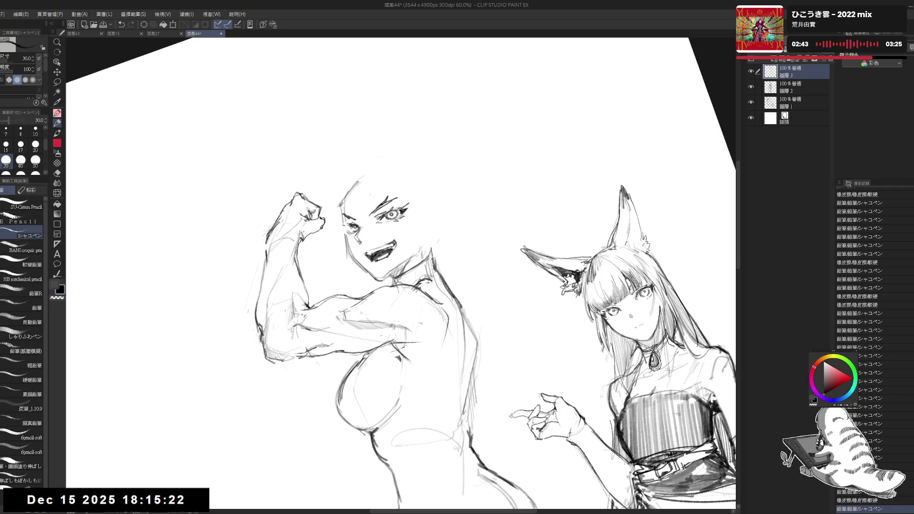
pyautogui.hotkey('ctrl', '@')
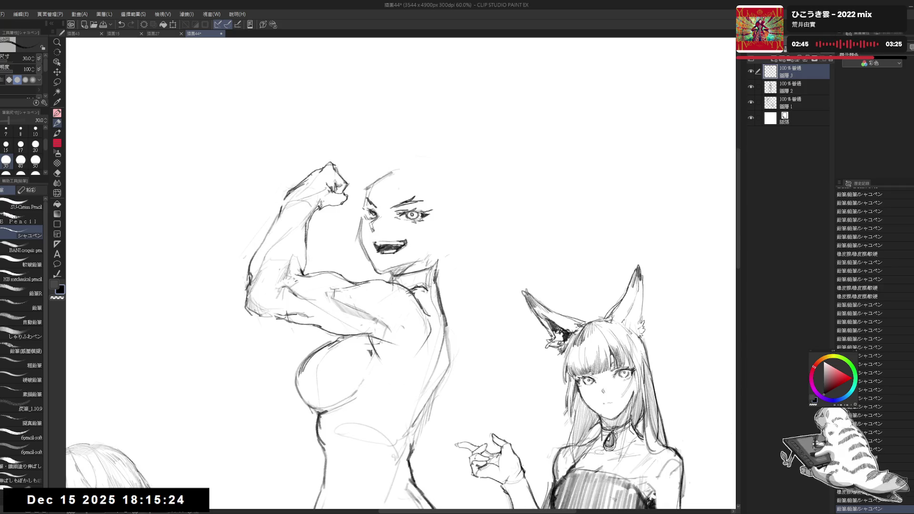
pyautogui.press('h')
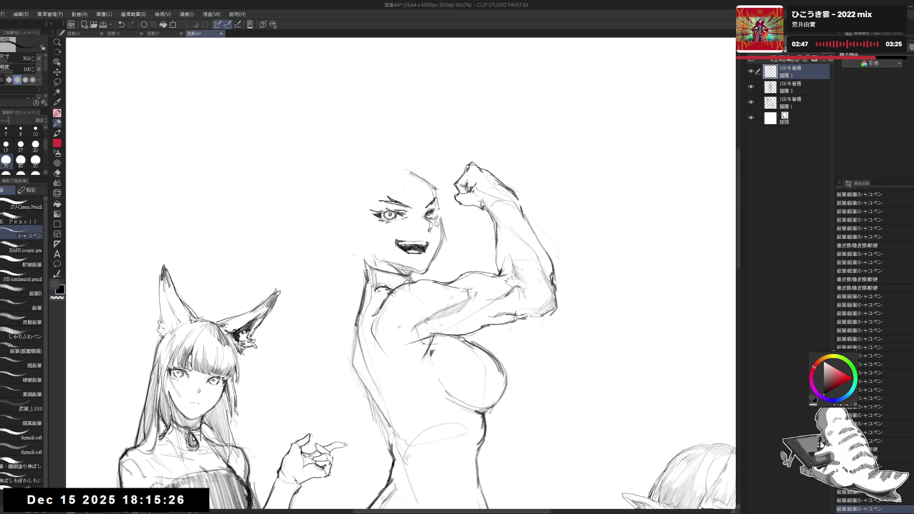
pyautogui.press('h')
pyautogui.press('e')
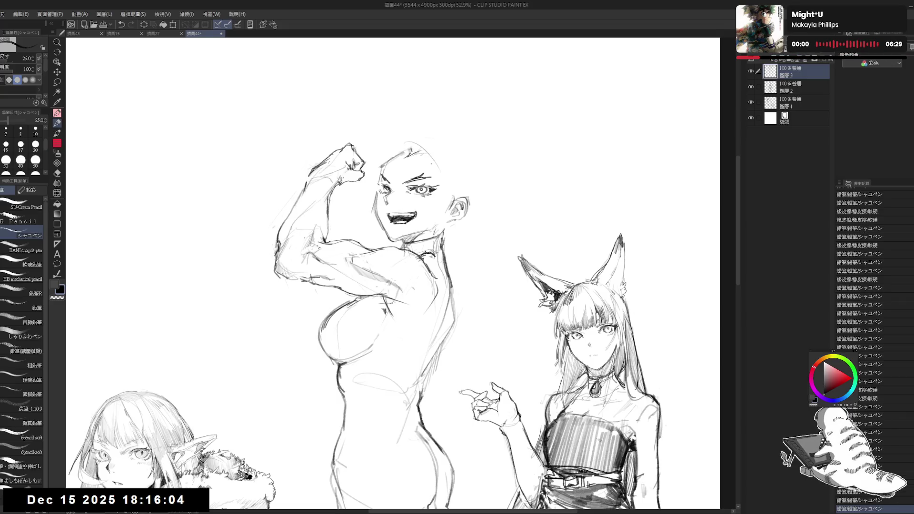
pyautogui.hotkey('ctrl', 'z')
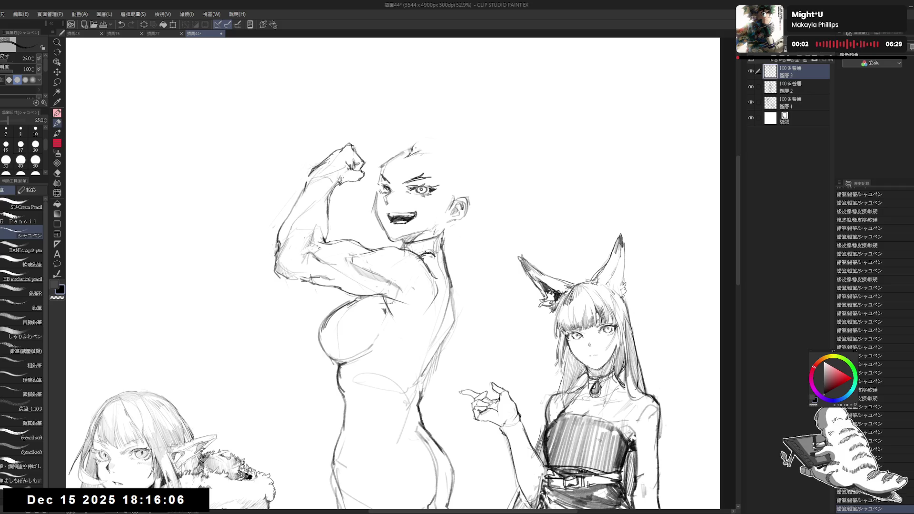
pyautogui.moveTo(412, 151)
pyautogui.mouseDown()
pyautogui.moveTo(420, 142)
pyautogui.moveTo(451, 184)
pyautogui.mouseUp()
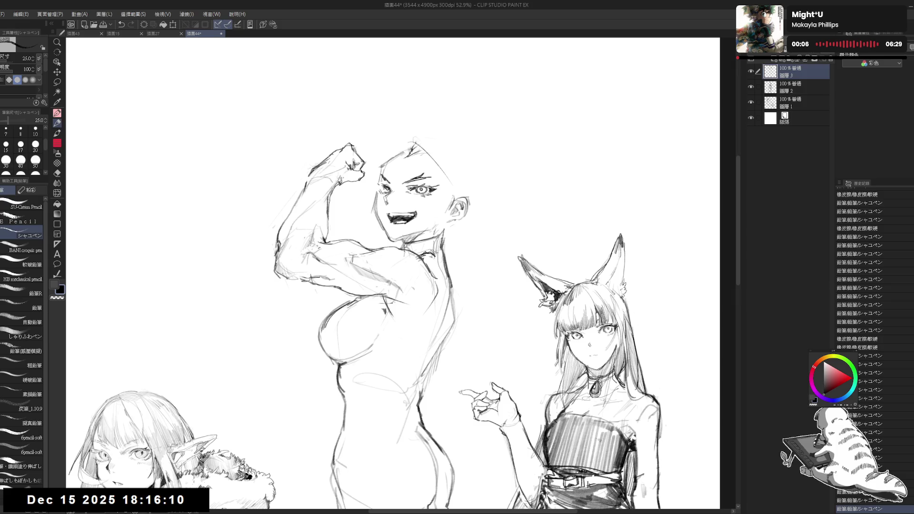
pyautogui.moveTo(412, 144); pyautogui.dragTo(420, 142)
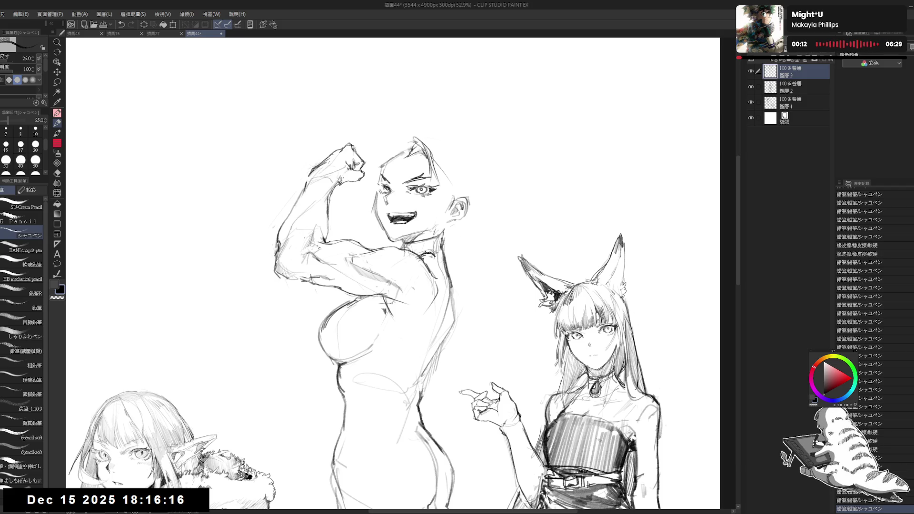
# Add strokes left of the head, under the raised arm and beside the head, checking the mirrored view
pyautogui.press('h')
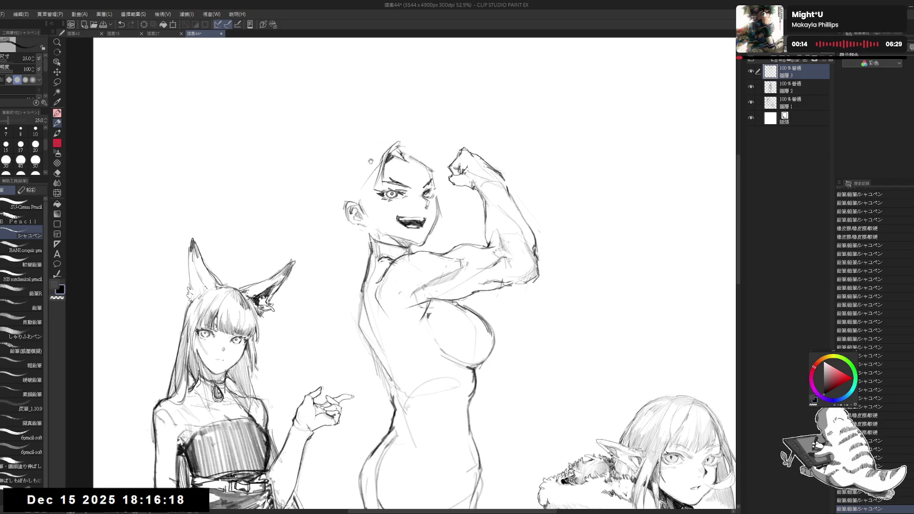
pyautogui.scroll(3, 292, 64)
pyautogui.moveTo(385, 207); pyautogui.dragTo(377, 253)
pyautogui.hotkey('ctrl', 'z')
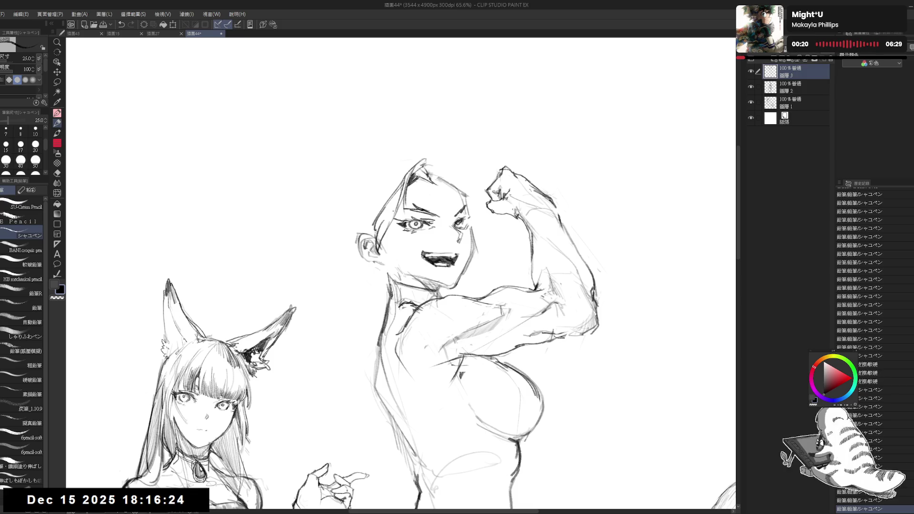
pyautogui.press('h')
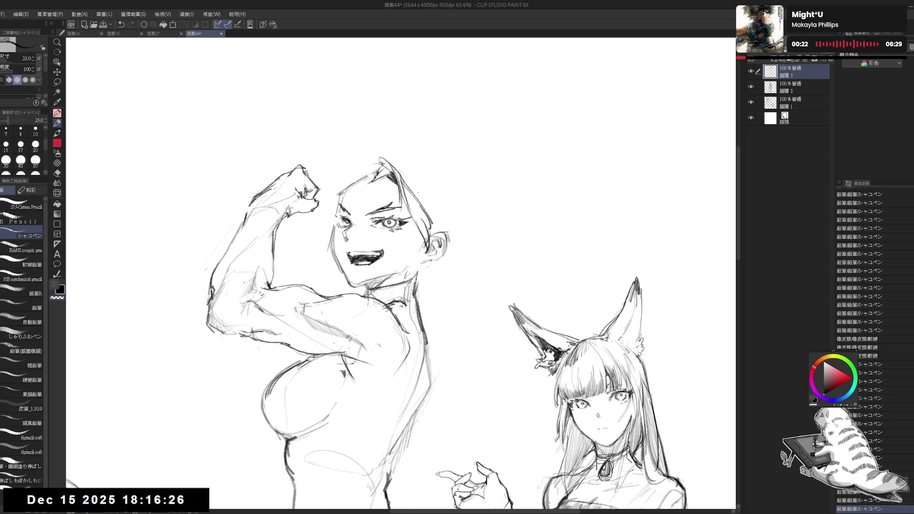
pyautogui.moveTo(295, 347); pyautogui.dragTo(364, 355)
pyautogui.moveTo(417, 221)
pyautogui.mouseDown()
pyautogui.moveTo(399, 254)
pyautogui.moveTo(405, 246)
pyautogui.moveTo(464, 312)
pyautogui.mouseUp()
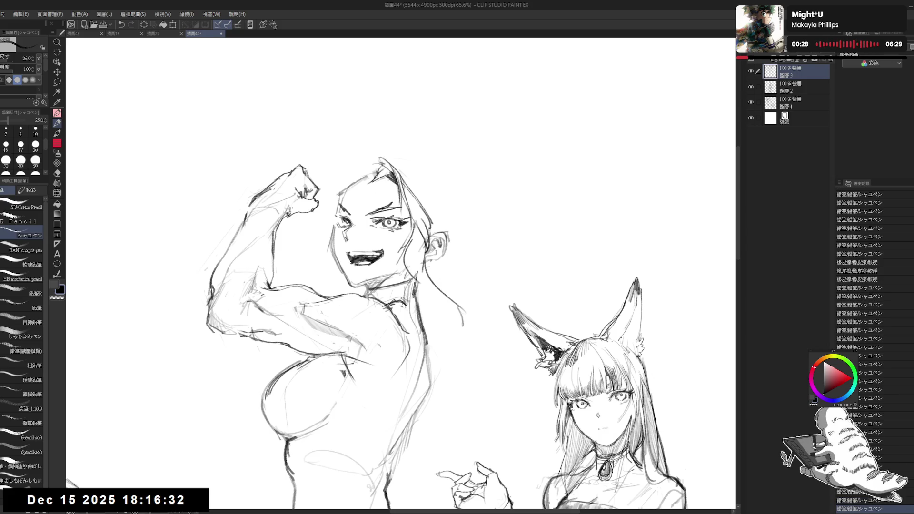
# Draw a long hair strand beside the jaw and trial strokes at the jaw and neck
pyautogui.moveTo(423, 235); pyautogui.dragTo(410, 292)
pyautogui.hotkey('ctrl', 'z')
pyautogui.hotkey('ctrl', 'z')
pyautogui.moveTo(401, 255)
pyautogui.mouseDown()
pyautogui.moveTo(427, 268)
pyautogui.moveTo(470, 363)
pyautogui.mouseUp()
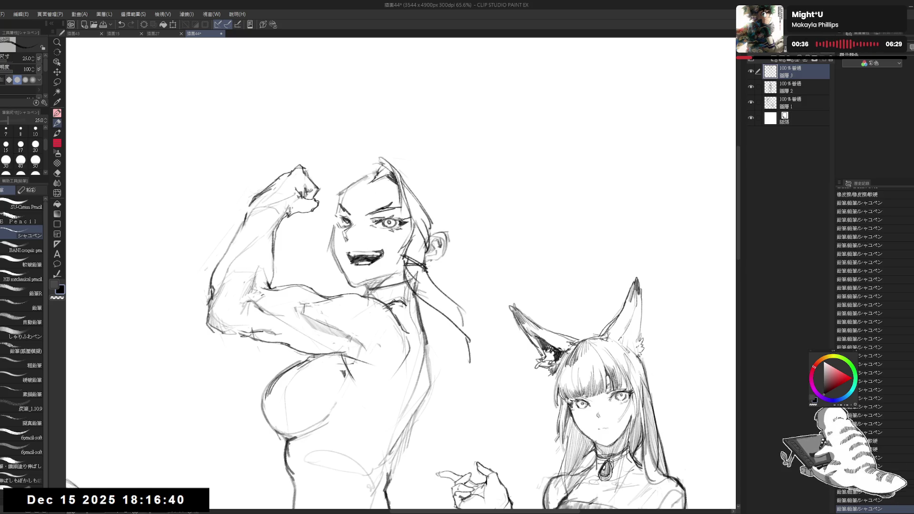
pyautogui.hotkey('ctrl', 'z')
pyautogui.moveTo(403, 255); pyautogui.dragTo(414, 294)
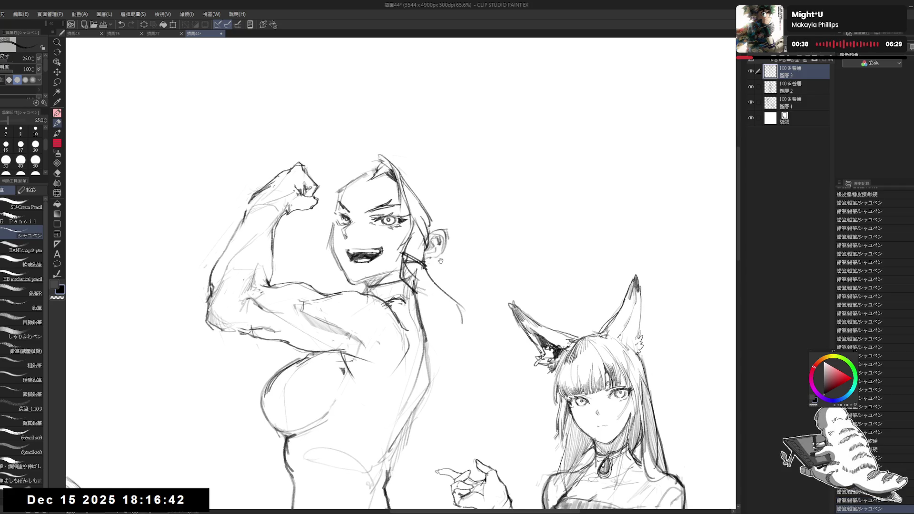
pyautogui.hotkey('ctrl', 'z')
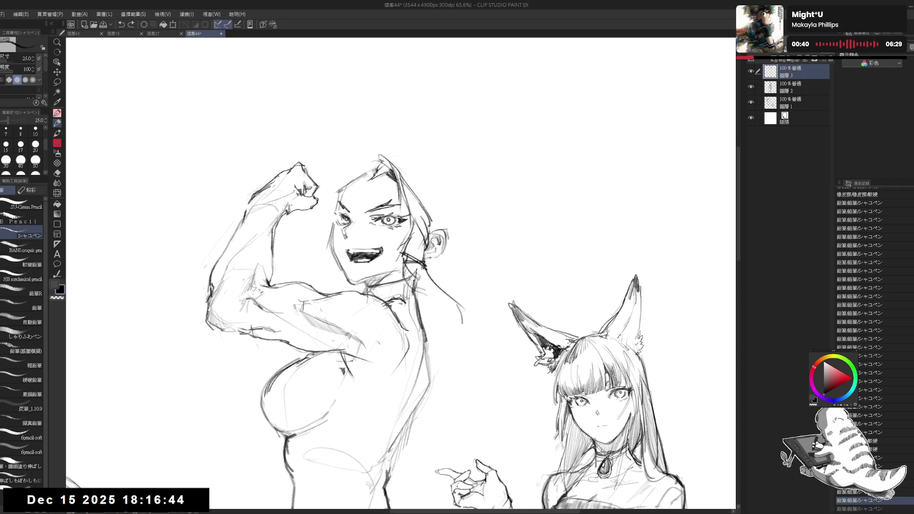
# Erase the old neck lines and redraw the neck, jaw and cheek lines
pyautogui.press('e')
pyautogui.moveTo(437, 286)
pyautogui.mouseDown()
pyautogui.moveTo(408, 268)
pyautogui.moveTo(465, 322)
pyautogui.moveTo(414, 286)
pyautogui.moveTo(439, 288)
pyautogui.moveTo(403, 255)
pyautogui.mouseUp()
pyautogui.moveTo(418, 259)
pyautogui.mouseDown()
pyautogui.moveTo(412, 243)
pyautogui.moveTo(395, 298)
pyautogui.mouseUp()
pyautogui.press('p')
pyautogui.hotkey('ctrl', 'z')
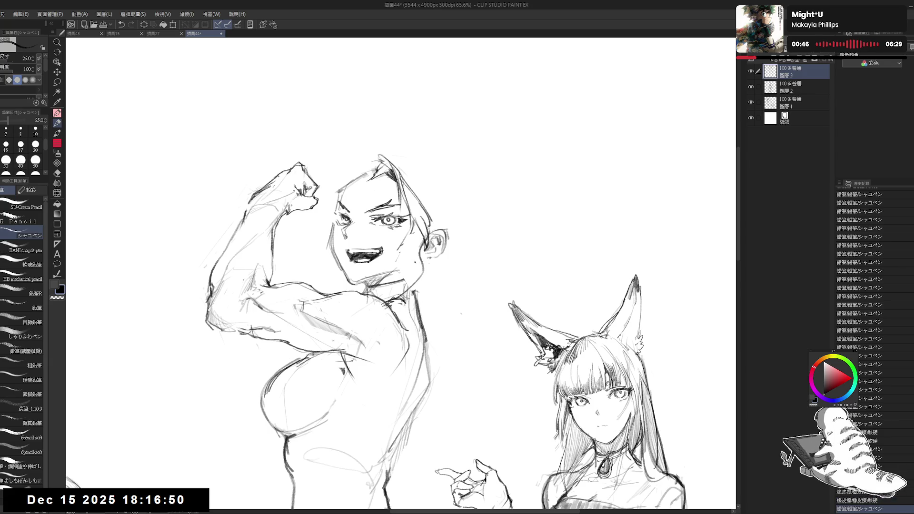
pyautogui.hotkey('ctrl', 'z')
pyautogui.moveTo(419, 269); pyautogui.dragTo(397, 300)
pyautogui.moveTo(406, 241); pyautogui.dragTo(380, 302)
pyautogui.moveTo(413, 219); pyautogui.dragTo(422, 274)
pyautogui.moveTo(399, 245); pyautogui.dragTo(419, 273)
# Refine the jaw line by alternately erasing its darker parts and redrawing two strokes along it
pyautogui.press('e')
pyautogui.moveTo(391, 235); pyautogui.dragTo(419, 272)
pyautogui.press('p')
pyautogui.moveTo(410, 244); pyautogui.dragTo(418, 290)
pyautogui.press('e')
pyautogui.moveTo(392, 257); pyautogui.dragTo(414, 285)
pyautogui.press('p')
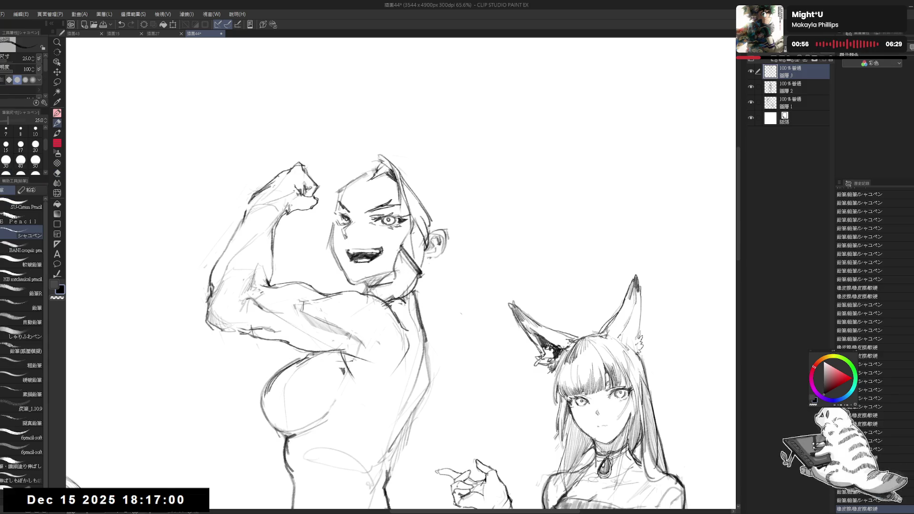
pyautogui.moveTo(401, 250)
pyautogui.mouseDown()
pyautogui.moveTo(391, 308)
pyautogui.moveTo(402, 304)
pyautogui.moveTo(385, 290)
pyautogui.moveTo(366, 291)
pyautogui.mouseUp()
# Add short strokes near the jaw and shoulder, then zoom out to 45% to see the page
pyautogui.press('e')
pyautogui.press('p')
pyautogui.moveTo(419, 184); pyautogui.dragTo(416, 162)
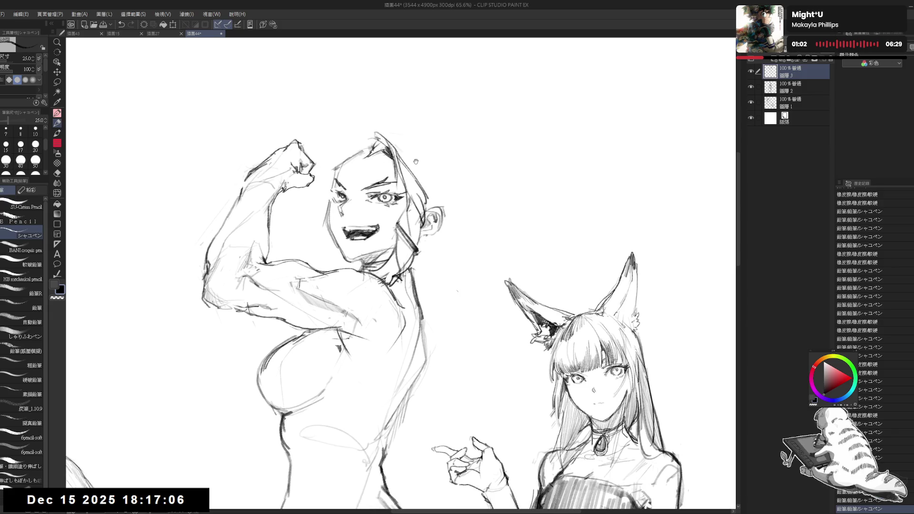
pyautogui.scroll(-2, 415, 162)
pyautogui.moveTo(416, 193)
pyautogui.mouseDown()
pyautogui.moveTo(419, 210)
pyautogui.moveTo(352, 232)
pyautogui.mouseUp()
pyautogui.press('e')
pyautogui.press('p')
# Add a small pencil mark near the face and erase a stray line above the head
pyautogui.click(432, 249)
pyautogui.press('e')
pyautogui.press('p')
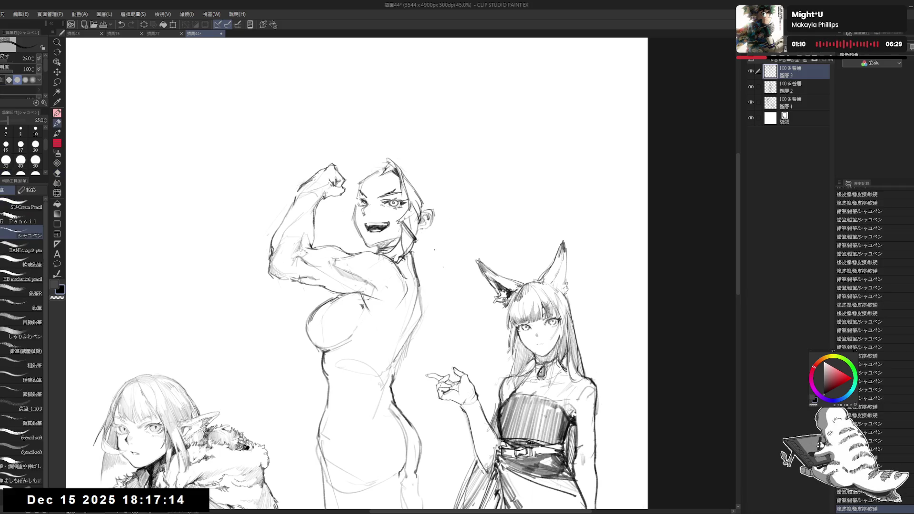
pyautogui.press('e')
pyautogui.moveTo(374, 154); pyautogui.dragTo(378, 157)
pyautogui.press('p')
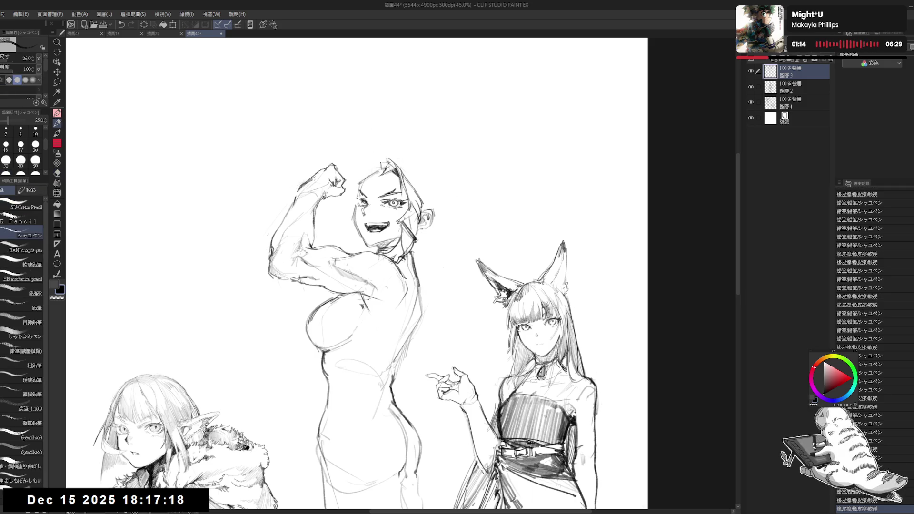
# Dot the hair, sketch faint strokes beside the head, and trim the mark above it
pyautogui.click(379, 172)
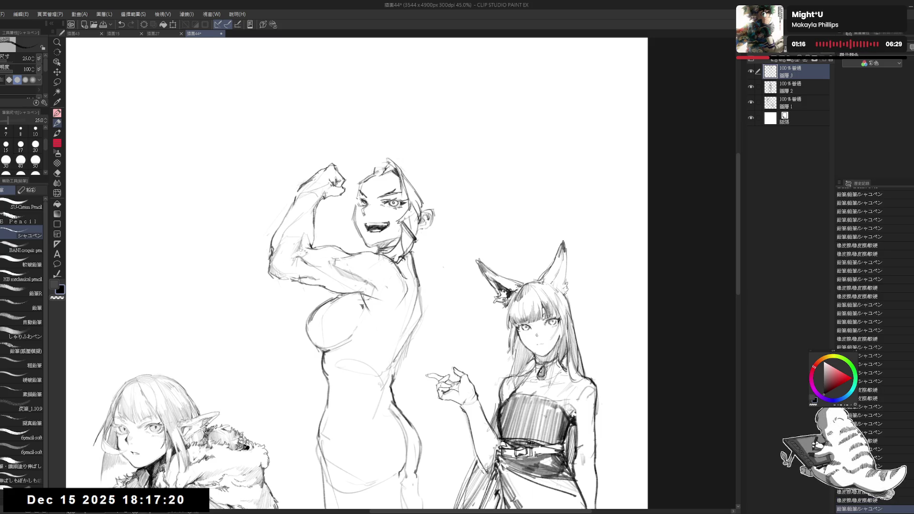
pyautogui.moveTo(425, 177); pyautogui.dragTo(445, 220)
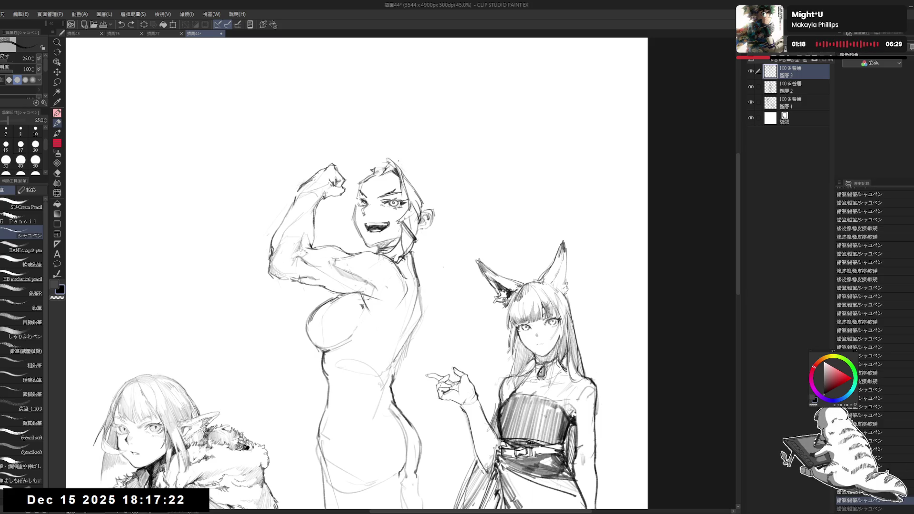
pyautogui.moveTo(407, 154)
pyautogui.mouseDown()
pyautogui.moveTo(395, 151)
pyautogui.moveTo(414, 190)
pyautogui.mouseUp()
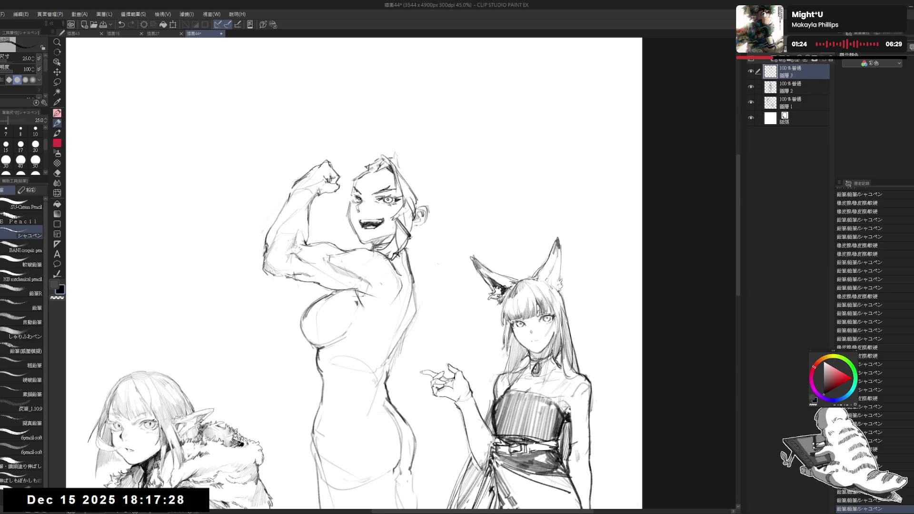
pyautogui.press('e')
pyautogui.moveTo(392, 153)
pyautogui.mouseDown()
pyautogui.moveTo(418, 155)
pyautogui.moveTo(361, 180)
pyautogui.mouseUp()
pyautogui.press('p')
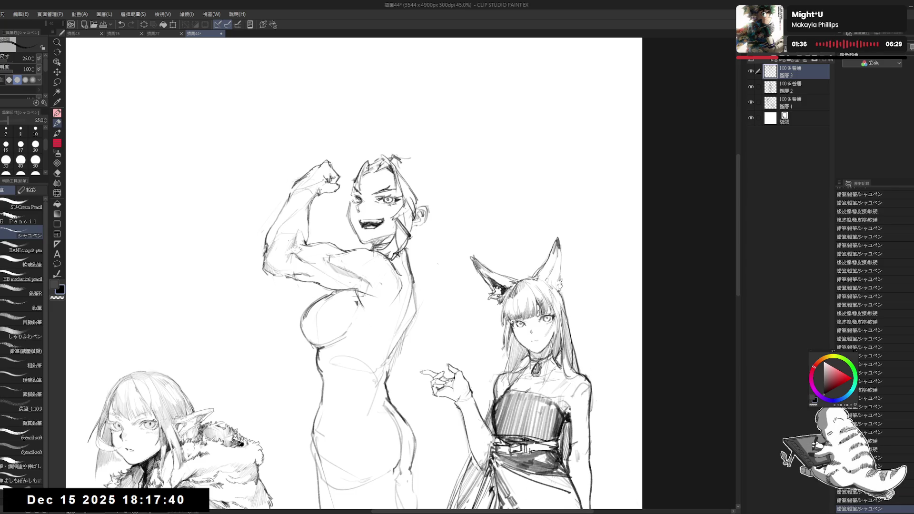
# Flip the canvas horizontally to check, then add strokes and a mark along the flexed arm
pyautogui.press('h')
pyautogui.press('h')
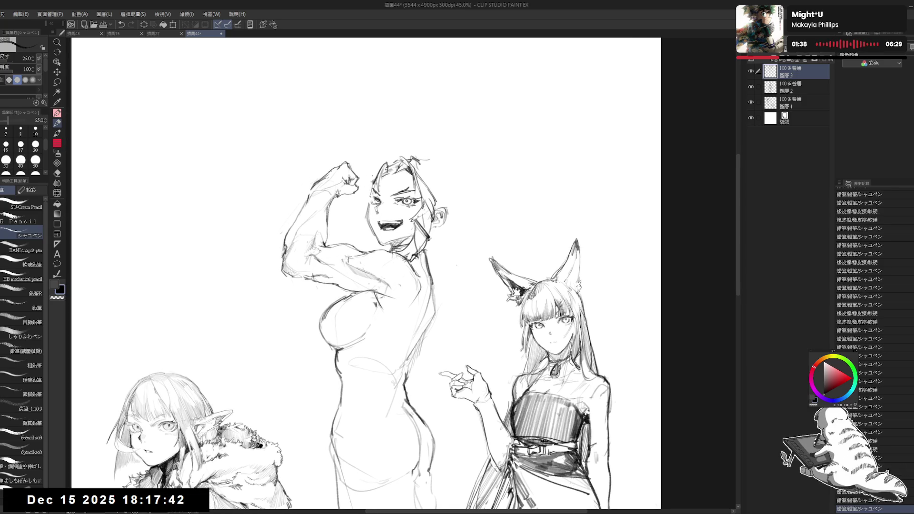
pyautogui.moveTo(233, 428); pyautogui.dragTo(243, 433)
pyautogui.moveTo(235, 429); pyautogui.dragTo(245, 435)
pyautogui.moveTo(367, 285)
pyautogui.mouseDown()
pyautogui.moveTo(378, 274)
pyautogui.moveTo(382, 284)
pyautogui.mouseUp()
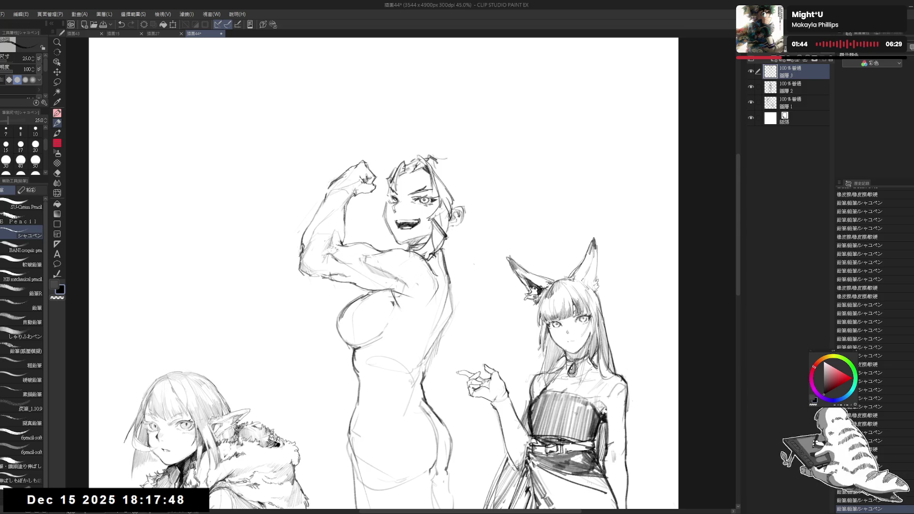
pyautogui.moveTo(377, 183)
pyautogui.mouseDown()
pyautogui.moveTo(387, 176)
pyautogui.moveTo(360, 212)
pyautogui.moveTo(383, 212)
pyautogui.moveTo(380, 219)
pyautogui.mouseUp()
pyautogui.click(369, 208)
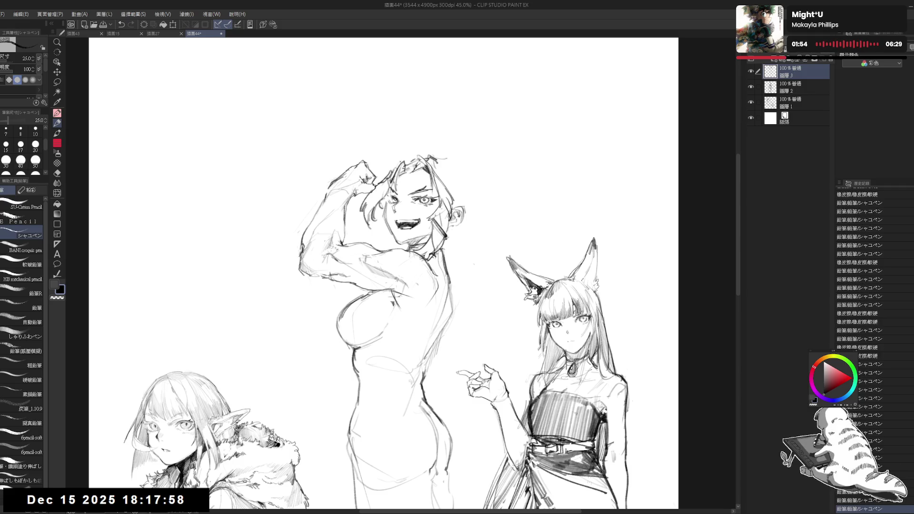
# Erase a few hair strokes and add a small mark near the head
pyautogui.press('e')
pyautogui.moveTo(451, 158); pyautogui.dragTo(439, 154)
pyautogui.press('p')
pyautogui.moveTo(361, 271); pyautogui.dragTo(334, 254)
pyautogui.click(390, 160)
# Reduce the pencil size to 20 and add small marks near the head and hair top
pyautogui.click(35, 144)
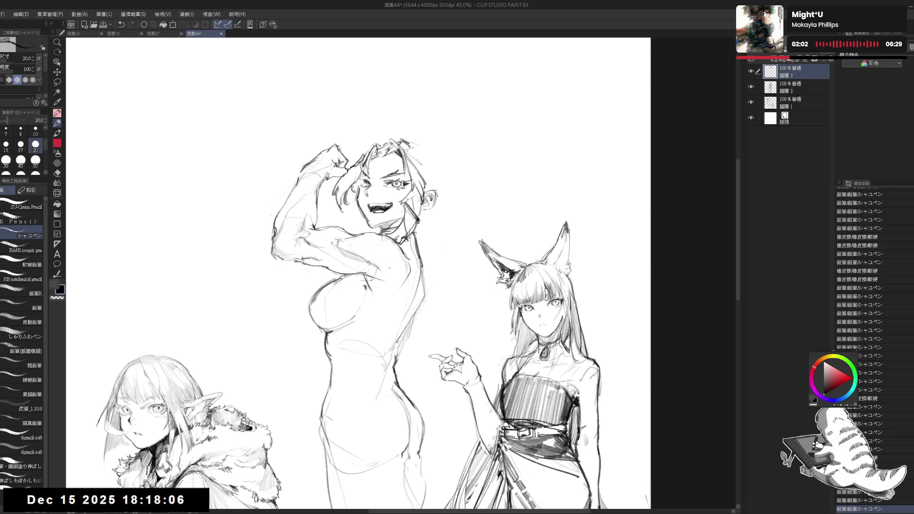
pyautogui.press('e')
pyautogui.press('p')
pyautogui.click(404, 210)
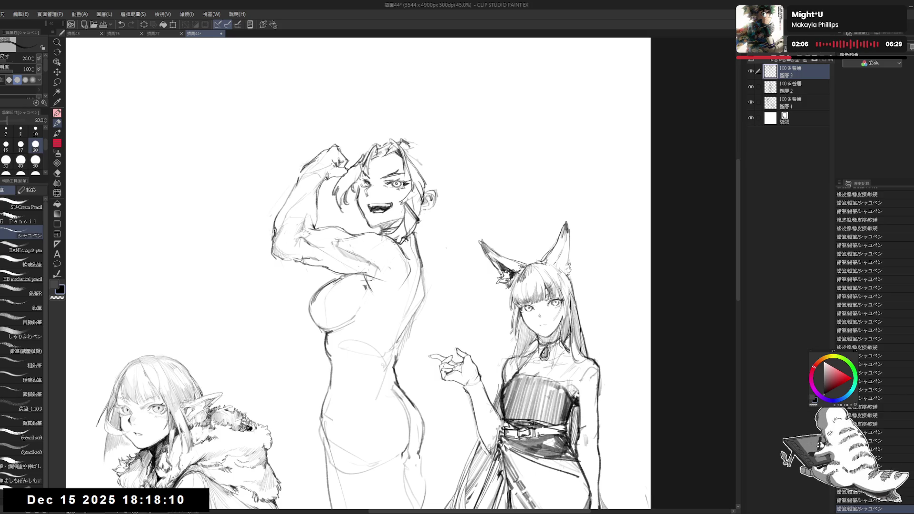
pyautogui.moveTo(362, 275); pyautogui.dragTo(369, 283)
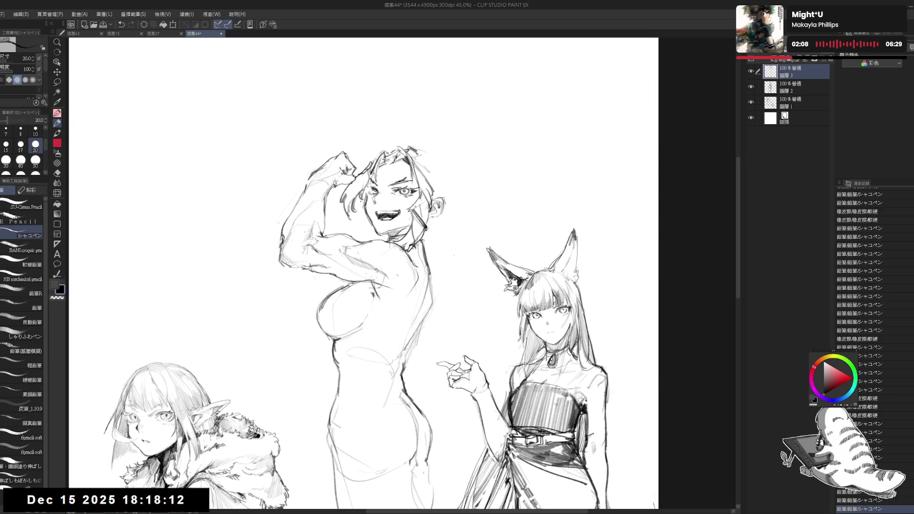
pyautogui.click(432, 159)
# Sketch strands across the hair top, dropping the pencil to size 17 and undoing one stroke
pyautogui.moveTo(432, 162); pyautogui.dragTo(441, 175)
pyautogui.moveTo(362, 276); pyautogui.dragTo(358, 279)
pyautogui.press('[')
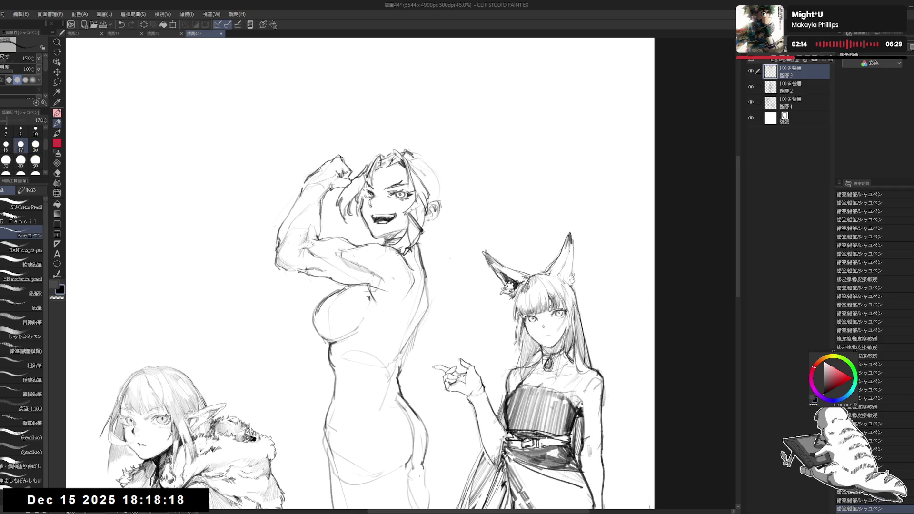
pyautogui.moveTo(417, 157); pyautogui.dragTo(425, 166)
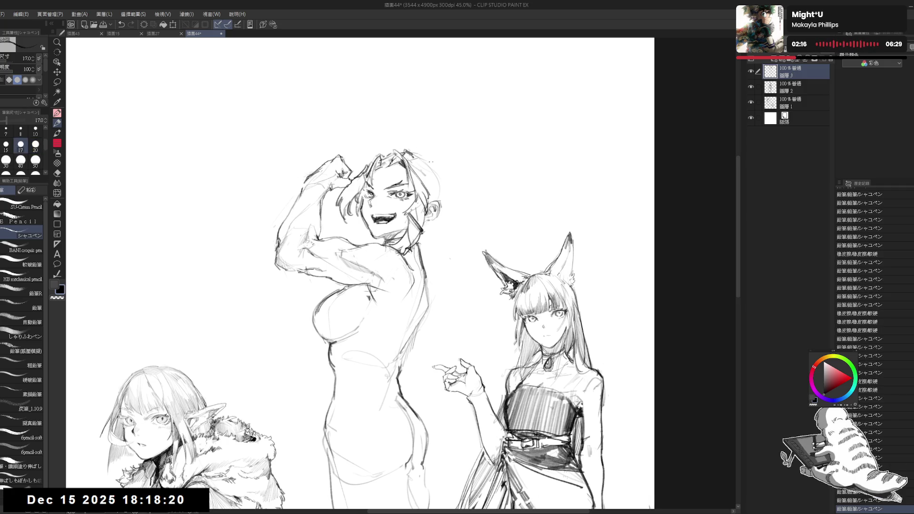
pyautogui.hotkey('ctrl', 'z')
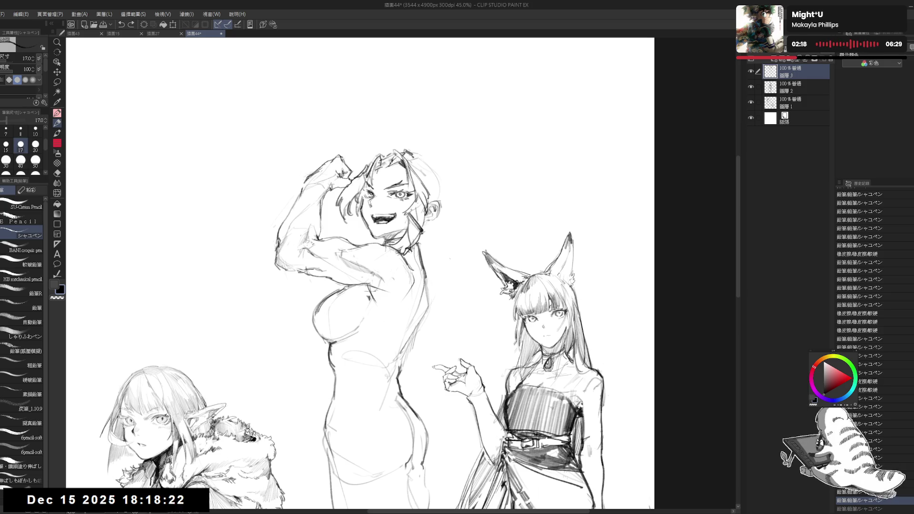
pyautogui.moveTo(394, 161); pyautogui.dragTo(402, 166)
# Mirror the canvas to check proportions and erase stray marks around the face
pyautogui.press('e')
pyautogui.press('p')
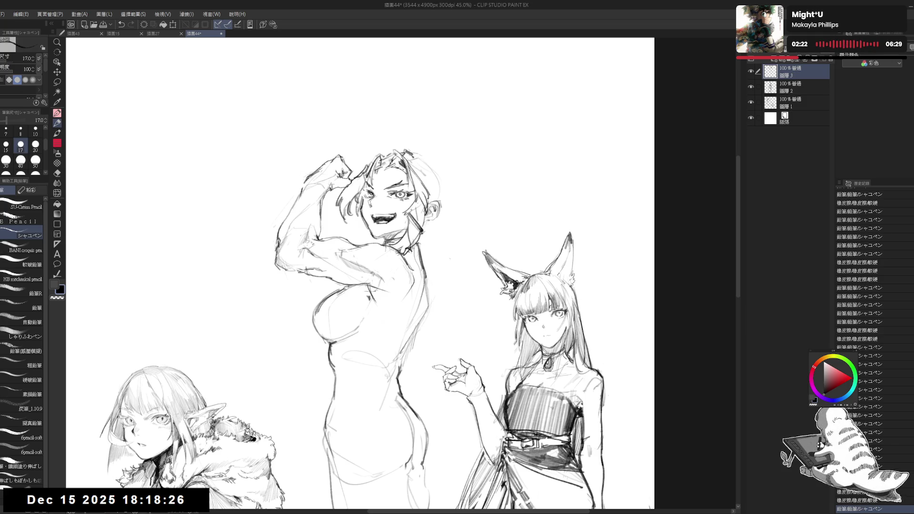
pyautogui.press('h')
pyautogui.press('h')
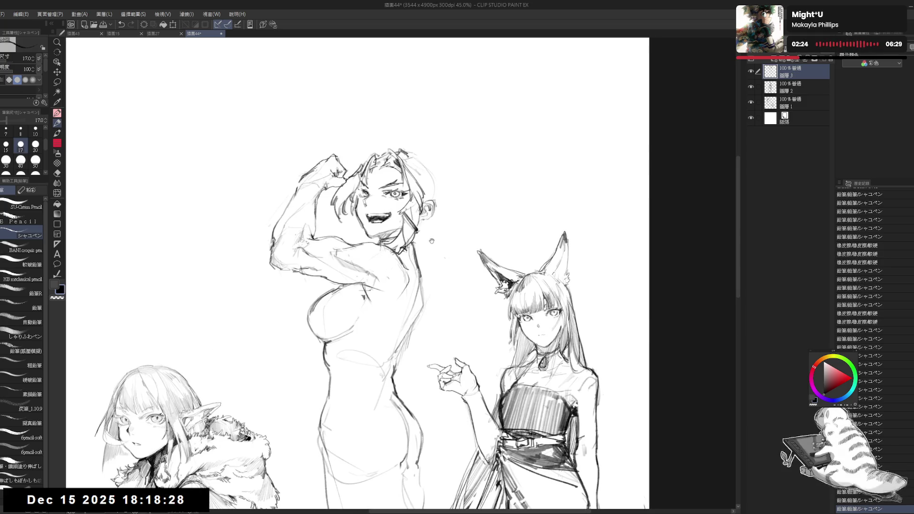
pyautogui.press('e')
pyautogui.moveTo(409, 213); pyautogui.dragTo(421, 236)
pyautogui.press('p')
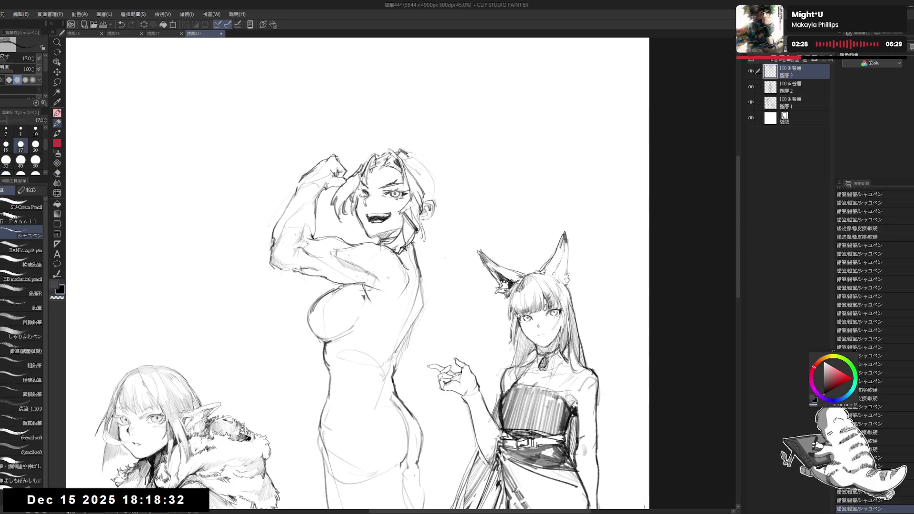
pyautogui.moveTo(438, 161); pyautogui.dragTo(435, 159)
pyautogui.press('e')
pyautogui.moveTo(376, 190)
pyautogui.mouseDown()
pyautogui.moveTo(385, 200)
pyautogui.moveTo(411, 134)
pyautogui.mouseUp()
# Erase part of the mouth, undoing the last strokes near it
pyautogui.press('p')
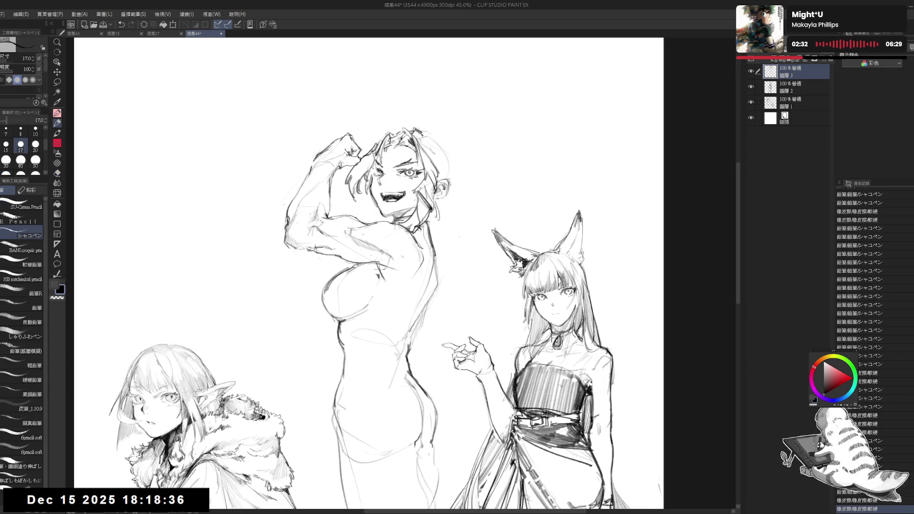
pyautogui.scroll(-2, 413, 138)
pyautogui.scroll(1, 405, 151)
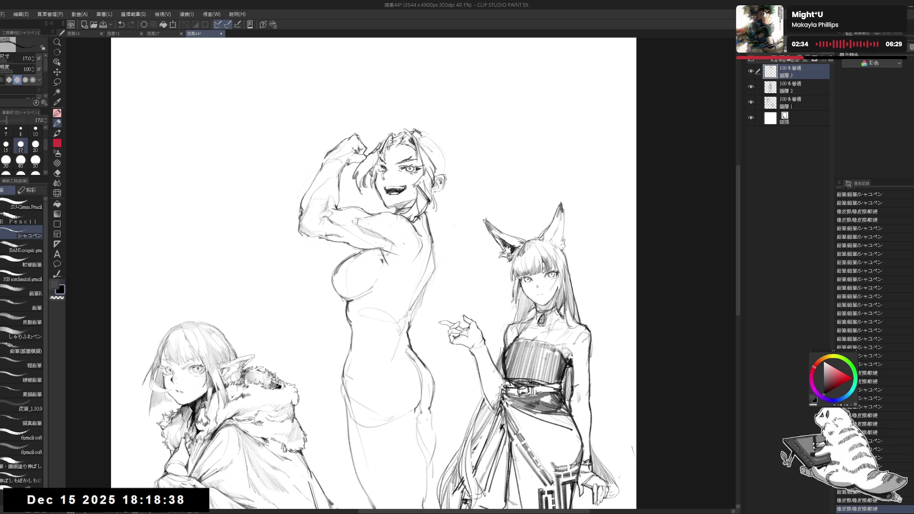
pyautogui.moveTo(422, 158); pyautogui.dragTo(418, 161)
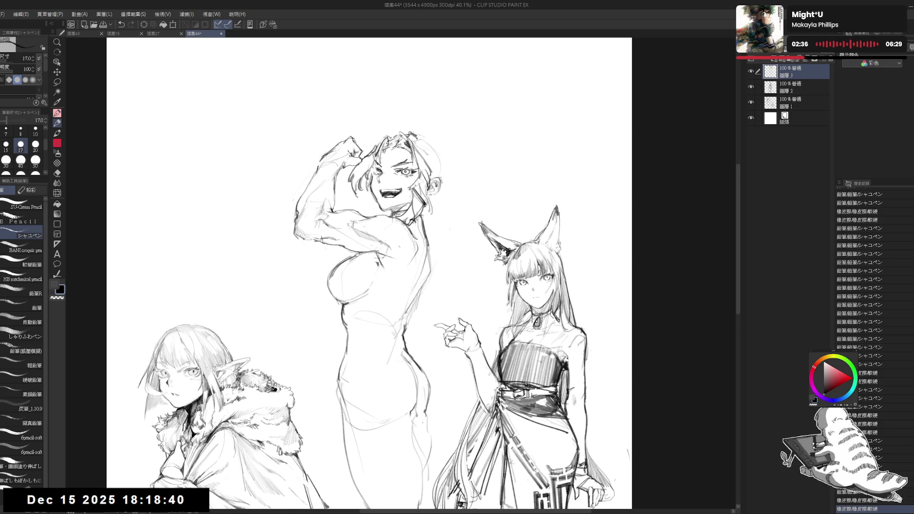
pyautogui.press('e')
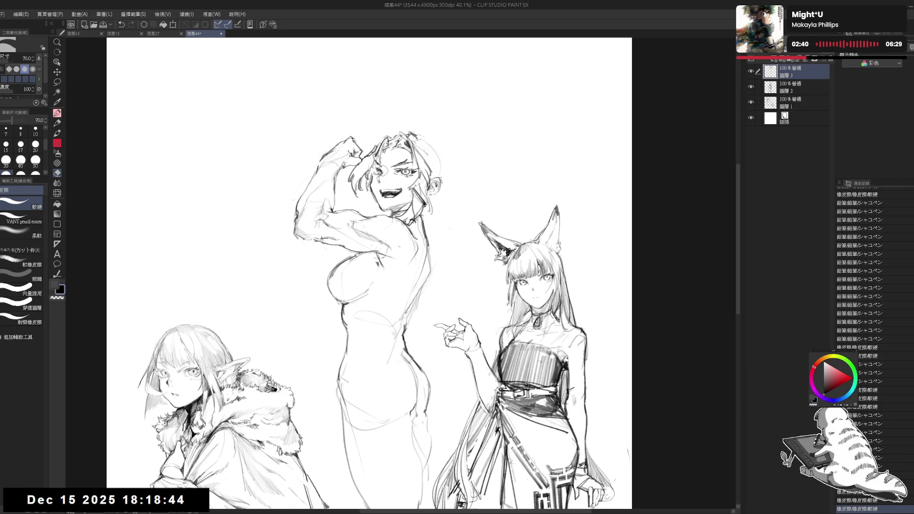
pyautogui.press('p')
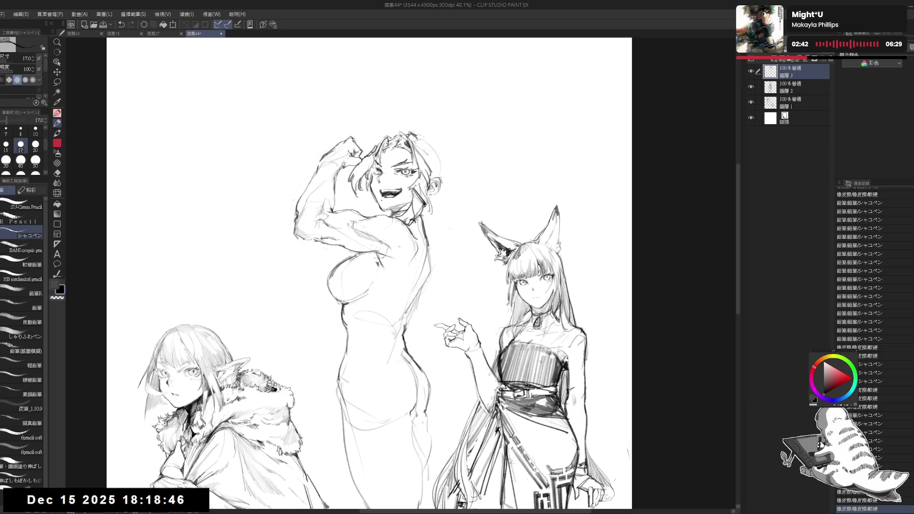
pyautogui.press('e')
pyautogui.moveTo(372, 182)
pyautogui.mouseDown()
pyautogui.moveTo(376, 204)
pyautogui.moveTo(406, 204)
pyautogui.mouseUp()
pyautogui.press('p')
pyautogui.press('e')
pyautogui.press('p')
pyautogui.hotkey('ctrl', 'z')
pyautogui.hotkey('ctrl', 'z')
# Erase a stroke near the eye and add a faint pencil stroke to the face
pyautogui.press('e')
pyautogui.press('p')
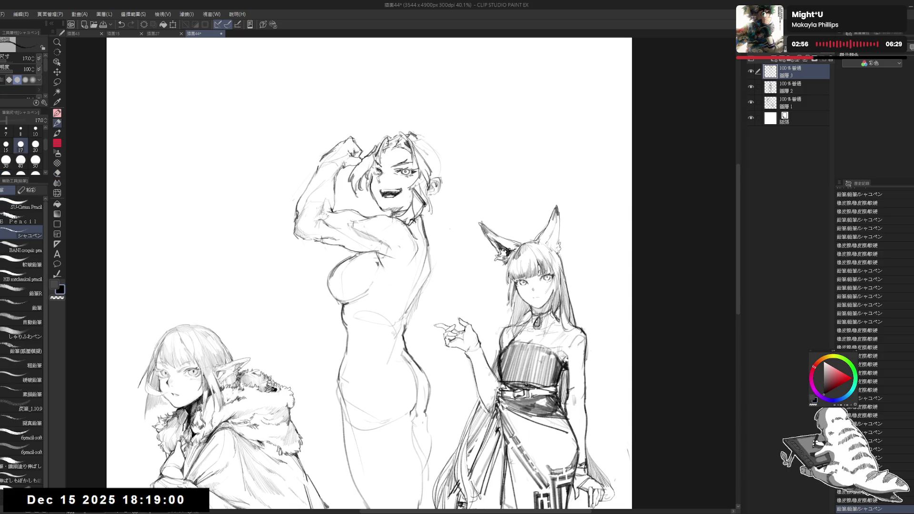
pyautogui.press('e')
pyautogui.moveTo(386, 169)
pyautogui.mouseDown()
pyautogui.moveTo(402, 157)
pyautogui.moveTo(411, 163)
pyautogui.moveTo(398, 166)
pyautogui.mouseUp()
pyautogui.press('p')
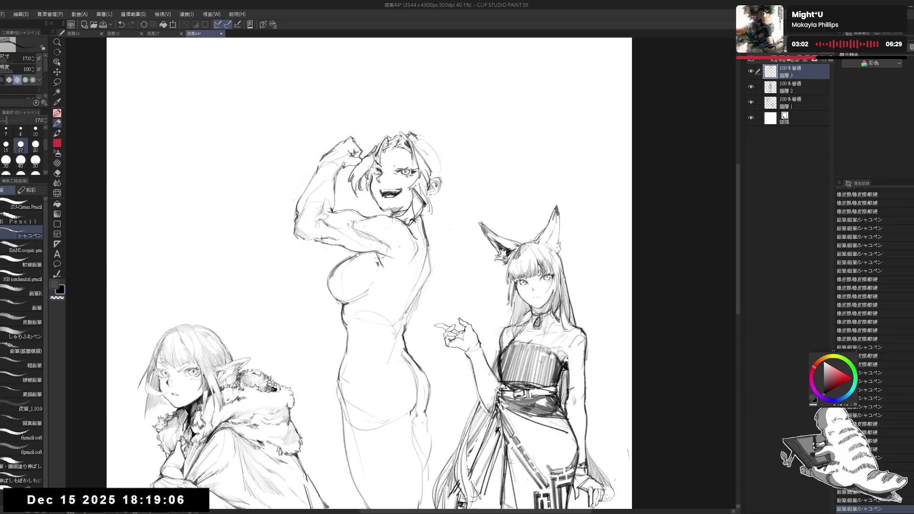
pyautogui.moveTo(397, 164); pyautogui.dragTo(398, 166)
# Flip the canvas to check proportions, then lighten the lines on the face
pyautogui.press('h')
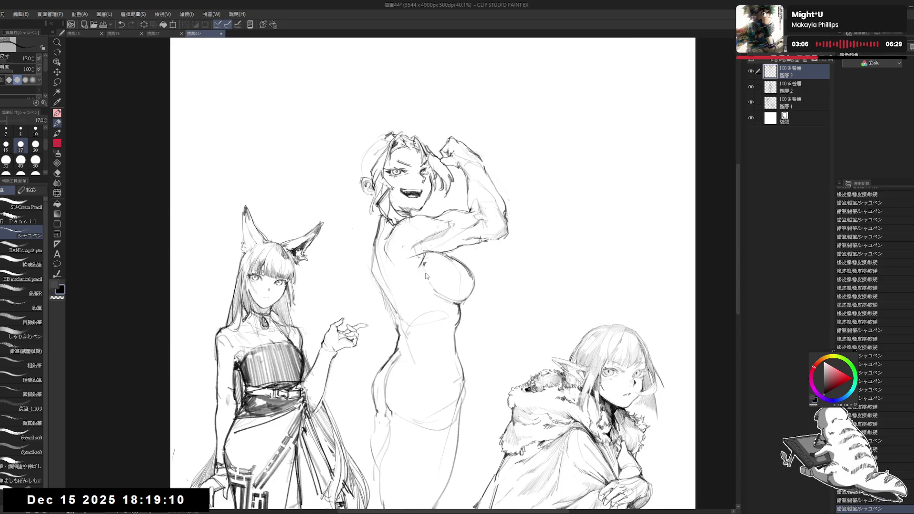
pyautogui.press('h')
pyautogui.press('e')
pyautogui.moveTo(400, 160); pyautogui.dragTo(403, 141)
pyautogui.press('p')
pyautogui.press('e')
pyautogui.press('p')
# Erase a stray stroke, then lasso-select the central figure's head
pyautogui.press('e')
pyautogui.moveTo(418, 214)
pyautogui.mouseDown()
pyautogui.moveTo(400, 214)
pyautogui.moveTo(410, 226)
pyautogui.mouseUp()
pyautogui.press('p')
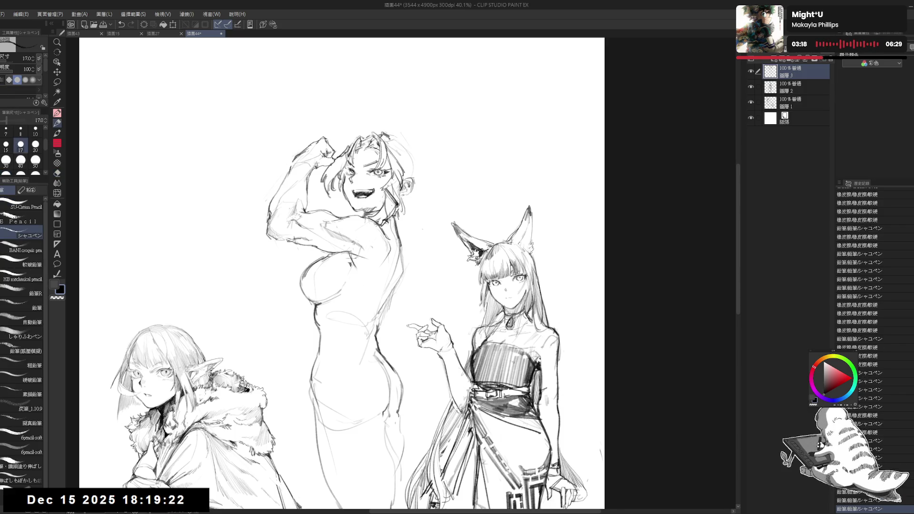
pyautogui.moveTo(333, 238); pyautogui.dragTo(350, 238)
pyautogui.press('m')
pyautogui.moveTo(370, 142)
pyautogui.mouseDown()
pyautogui.moveTo(339, 190)
pyautogui.moveTo(367, 212)
pyautogui.moveTo(424, 225)
pyautogui.moveTo(446, 155)
pyautogui.mouseUp()
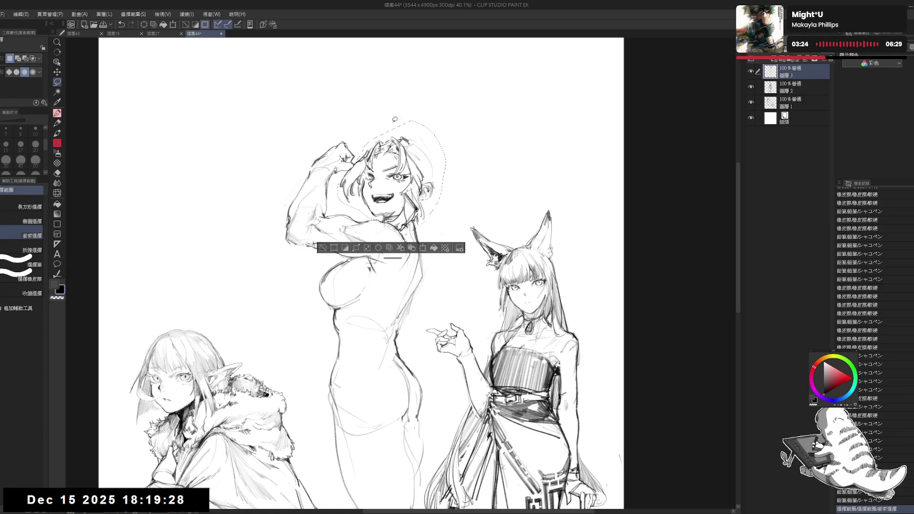
# Shrink the selected head slightly with Ctrl+T, confirm, and deselect
pyautogui.hotkey('ctrl', 't')
pyautogui.moveTo(392, 121); pyautogui.dragTo(393, 123)
pyautogui.click(378, 247)
pyautogui.hotkey('ctrl', 'd')
# Pencil short hair strokes at the head top, flipping to check and undoing misfires
pyautogui.press('p')
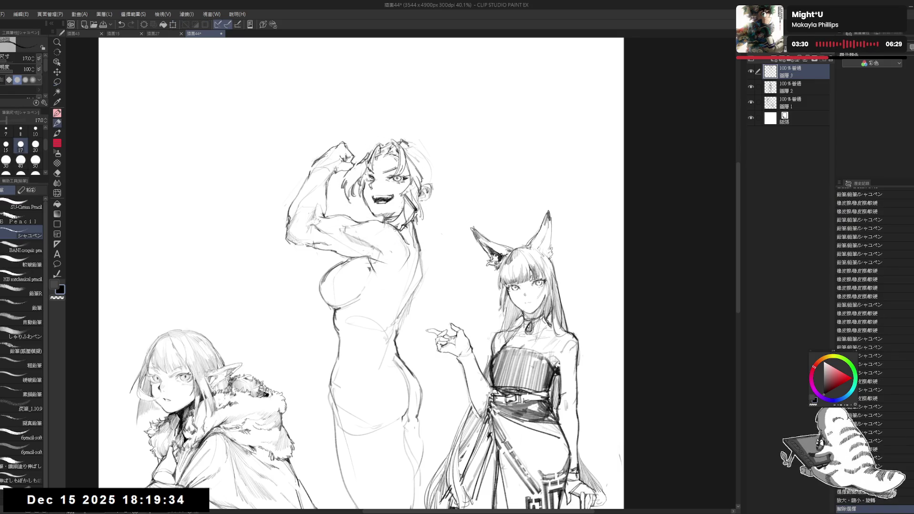
pyautogui.moveTo(408, 215); pyautogui.dragTo(412, 227)
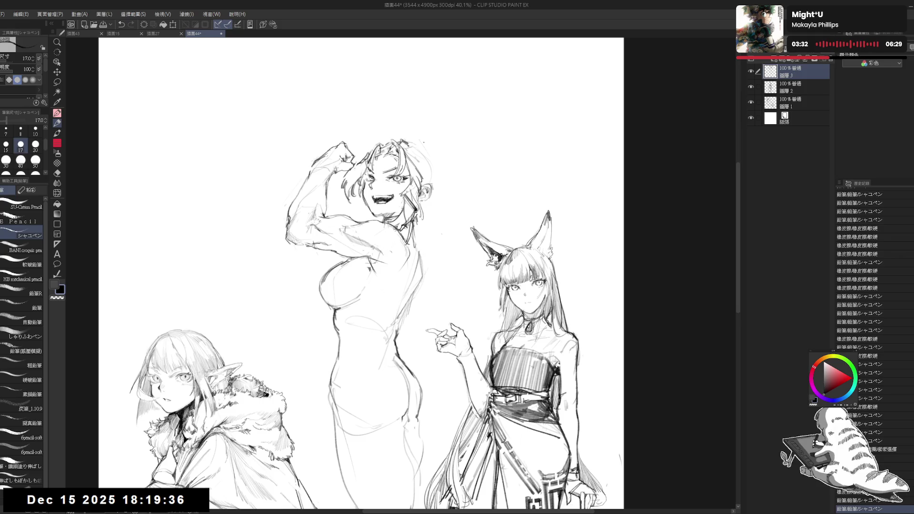
pyautogui.moveTo(419, 147); pyautogui.dragTo(442, 202)
pyautogui.hotkey('ctrl', 'z')
pyautogui.moveTo(424, 162)
pyautogui.mouseDown()
pyautogui.moveTo(437, 177)
pyautogui.moveTo(440, 157)
pyautogui.mouseUp()
pyautogui.press('h')
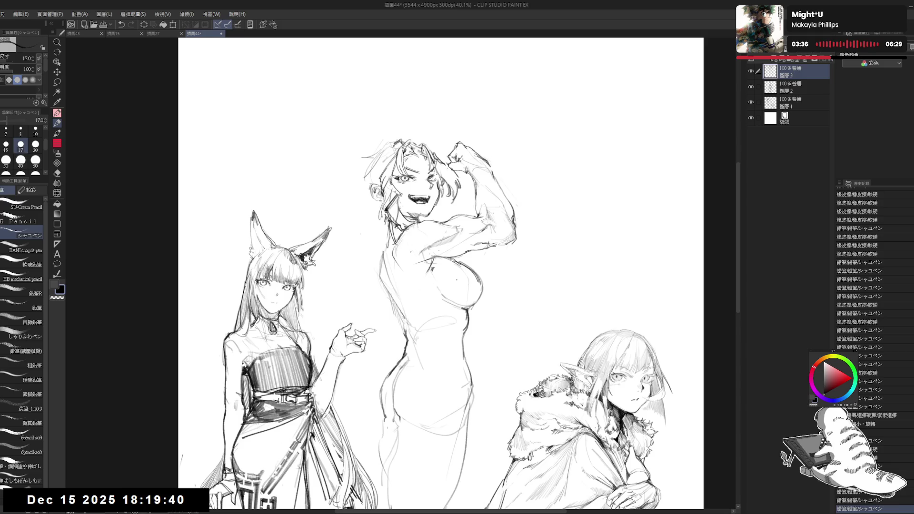
pyautogui.press('h')
pyautogui.moveTo(438, 153)
pyautogui.mouseDown()
pyautogui.moveTo(446, 147)
pyautogui.moveTo(460, 192)
pyautogui.moveTo(441, 173)
pyautogui.moveTo(444, 199)
pyautogui.mouseUp()
pyautogui.hotkey('ctrl', 'z')
pyautogui.hotkey('ctrl', 'z')
pyautogui.hotkey('ctrl', 'z')
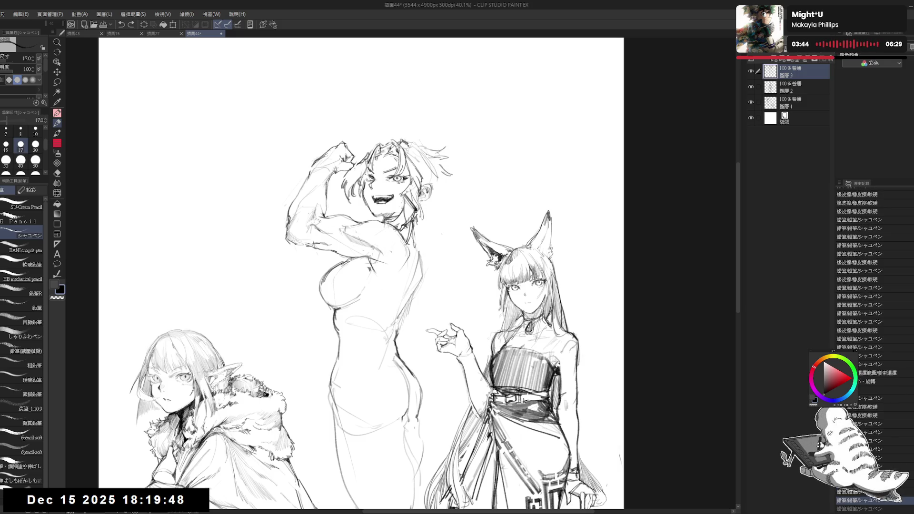
# Add a faint hair strand and a few short hair strokes
pyautogui.moveTo(427, 159)
pyautogui.mouseDown()
pyautogui.moveTo(436, 201)
pyautogui.moveTo(404, 203)
pyautogui.moveTo(457, 186)
pyautogui.moveTo(443, 169)
pyautogui.moveTo(443, 147)
pyautogui.moveTo(445, 164)
pyautogui.moveTo(407, 157)
pyautogui.moveTo(398, 137)
pyautogui.moveTo(413, 166)
pyautogui.mouseUp()
pyautogui.press('e')
pyautogui.press('p')
pyautogui.press('e')
pyautogui.press('p')
pyautogui.moveTo(339, 227); pyautogui.dragTo(362, 238)
pyautogui.moveTo(348, 234); pyautogui.dragTo(364, 240)
# Raise the pencil to size 20 and sketch long strands down the right side, redoing misplaced ones
pyautogui.moveTo(457, 192); pyautogui.dragTo(442, 237)
pyautogui.click(36, 143)
pyautogui.moveTo(442, 171); pyautogui.dragTo(431, 237)
pyautogui.hotkey('ctrl', 'z')
pyautogui.moveTo(442, 198)
pyautogui.mouseDown()
pyautogui.moveTo(428, 219)
pyautogui.moveTo(473, 256)
pyautogui.moveTo(457, 291)
pyautogui.mouseUp()
pyautogui.hotkey('ctrl', 'z')
pyautogui.moveTo(425, 200); pyautogui.dragTo(421, 309)
pyautogui.hotkey('ctrl', 'z')
pyautogui.moveTo(442, 198); pyautogui.dragTo(418, 262)
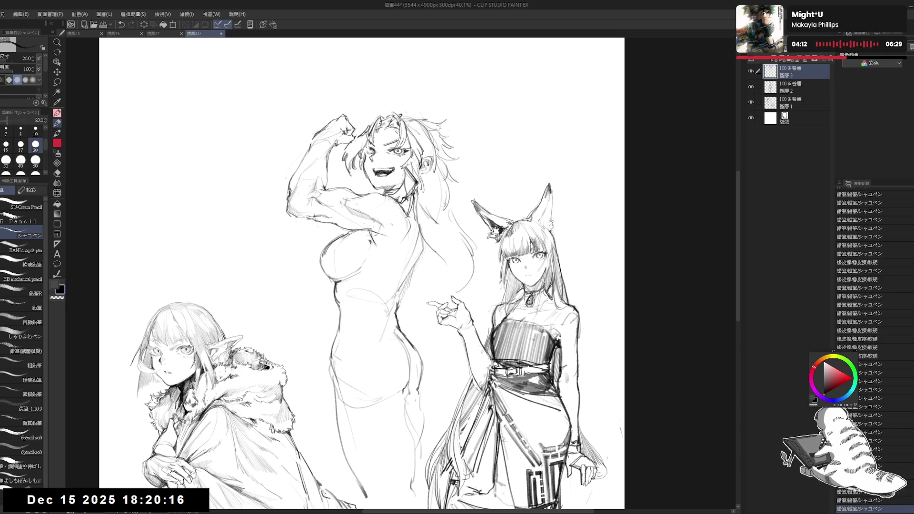
# Draw long strands flowing down the hair, trim the lower strands, and add another strand
pyautogui.press('e')
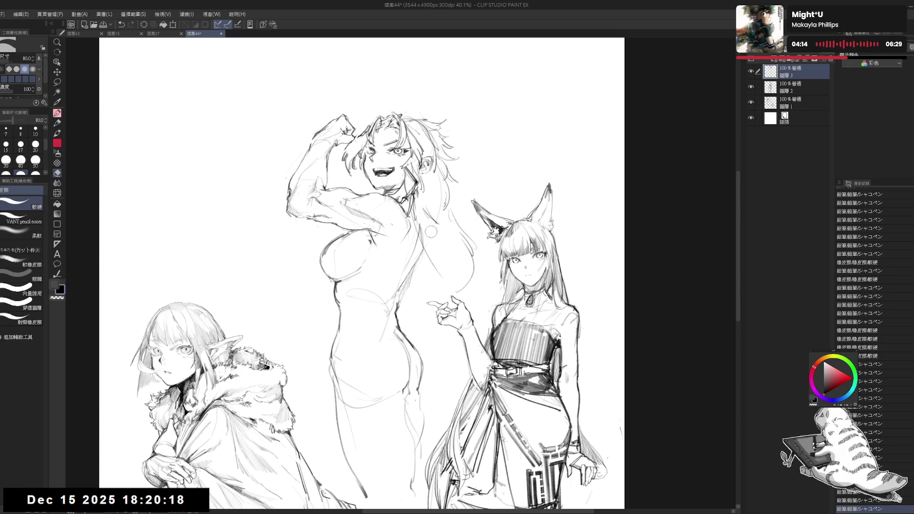
pyautogui.press('p')
pyautogui.hotkey('ctrl', 'z')
pyautogui.moveTo(419, 199)
pyautogui.mouseDown()
pyautogui.moveTo(449, 270)
pyautogui.moveTo(445, 296)
pyautogui.mouseUp()
pyautogui.scroll(1, 357, 274)
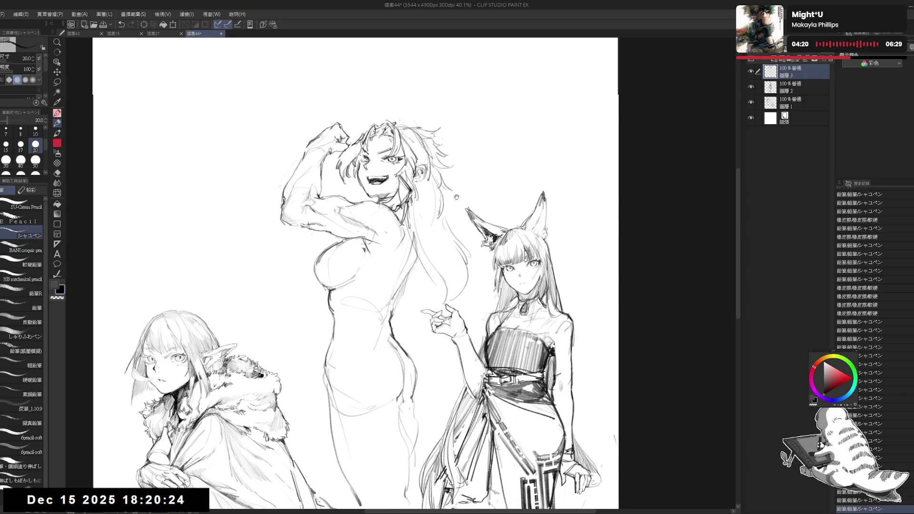
pyautogui.press('e')
pyautogui.moveTo(450, 248)
pyautogui.mouseDown()
pyautogui.moveTo(440, 228)
pyautogui.moveTo(455, 266)
pyautogui.mouseUp()
pyautogui.press('p')
pyautogui.moveTo(394, 234); pyautogui.dragTo(390, 247)
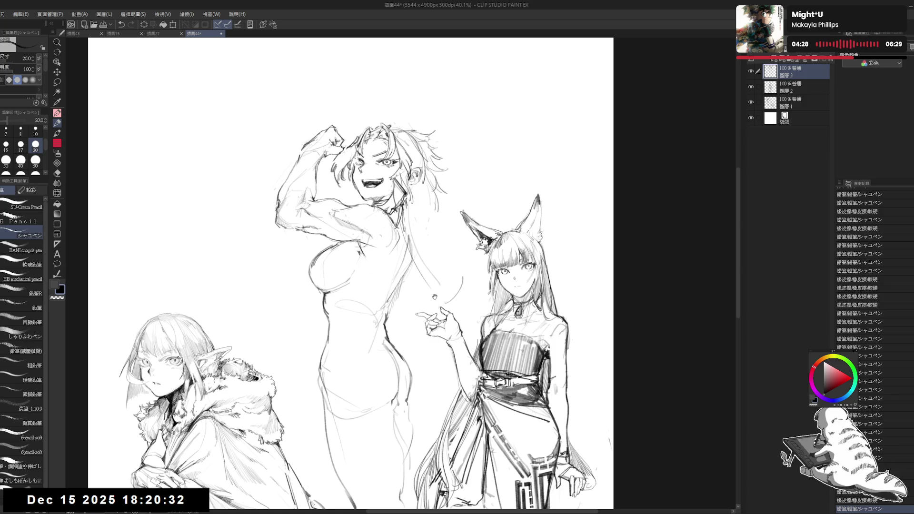
# Erase a small bit near the hair and retry strands by the shoulder
pyautogui.moveTo(434, 297); pyautogui.dragTo(419, 301)
pyautogui.press('e')
pyautogui.moveTo(410, 222)
pyautogui.mouseDown()
pyautogui.moveTo(410, 201)
pyautogui.moveTo(426, 238)
pyautogui.mouseUp()
pyautogui.press('p')
pyautogui.moveTo(402, 202)
pyautogui.mouseDown()
pyautogui.moveTo(428, 250)
pyautogui.moveTo(427, 241)
pyautogui.mouseUp()
pyautogui.hotkey('ctrl', 'z')
# Add new long strands and a short strand at the hair's end
pyautogui.moveTo(415, 209)
pyautogui.mouseDown()
pyautogui.moveTo(445, 237)
pyautogui.moveTo(444, 295)
pyautogui.moveTo(431, 285)
pyautogui.moveTo(434, 317)
pyautogui.moveTo(444, 319)
pyautogui.mouseUp()
pyautogui.press('e')
pyautogui.press('p')
pyautogui.moveTo(437, 286); pyautogui.dragTo(449, 329)
pyautogui.moveTo(411, 284); pyautogui.dragTo(404, 236)
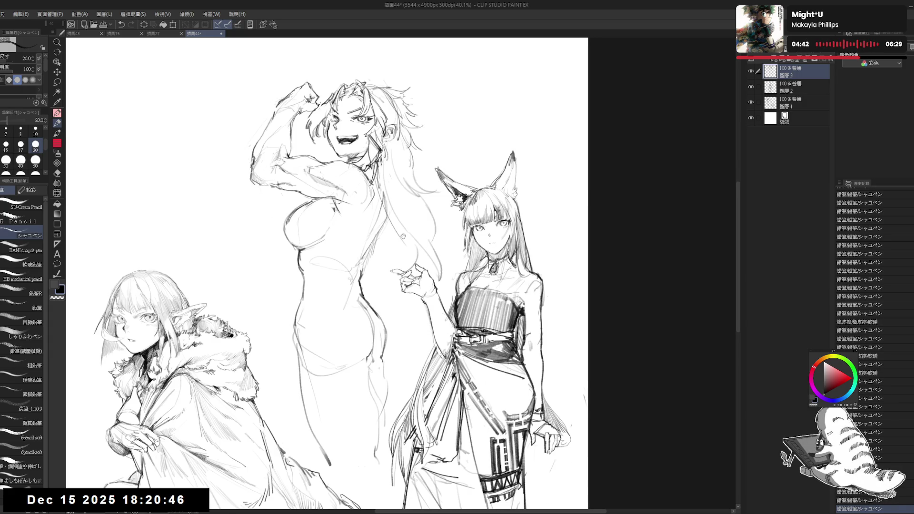
# Add a few short loose strokes to the flexing figure's hair
pyautogui.scroll(-1, 392, 235)
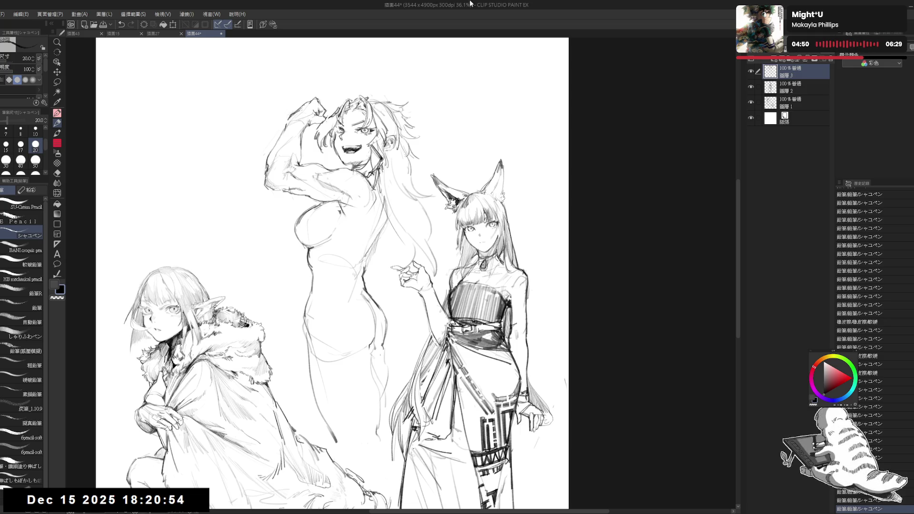
pyautogui.moveTo(357, 237); pyautogui.dragTo(376, 238)
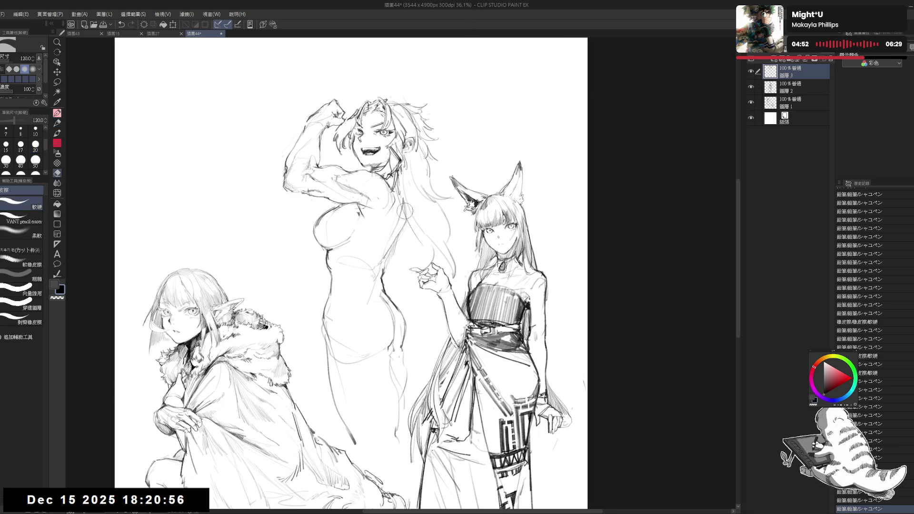
pyautogui.moveTo(409, 212)
pyautogui.mouseDown()
pyautogui.moveTo(429, 176)
pyautogui.moveTo(410, 214)
pyautogui.mouseUp()
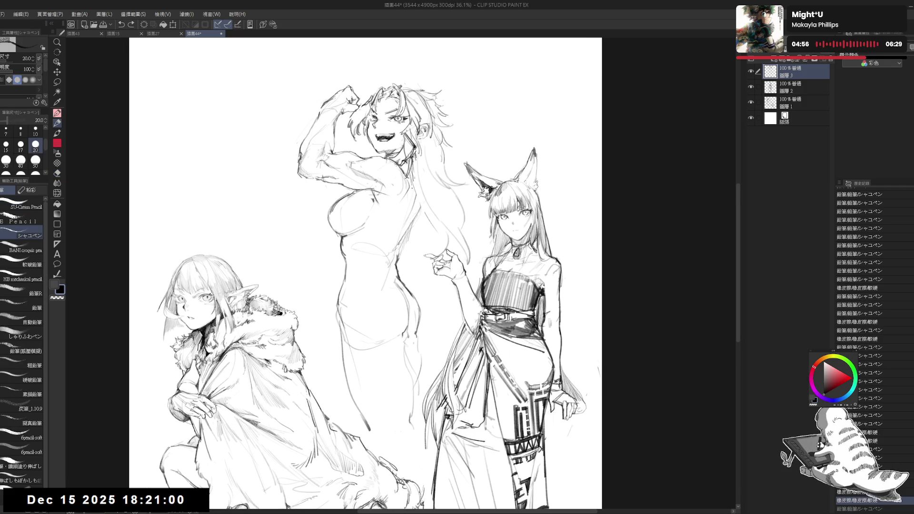
pyautogui.moveTo(418, 195); pyautogui.dragTo(403, 235)
pyautogui.moveTo(443, 177); pyautogui.dragTo(446, 198)
# Mirror the canvas to check proportions, flip it back, then erase stray lines on the middle figure's torso
pyautogui.press('h')
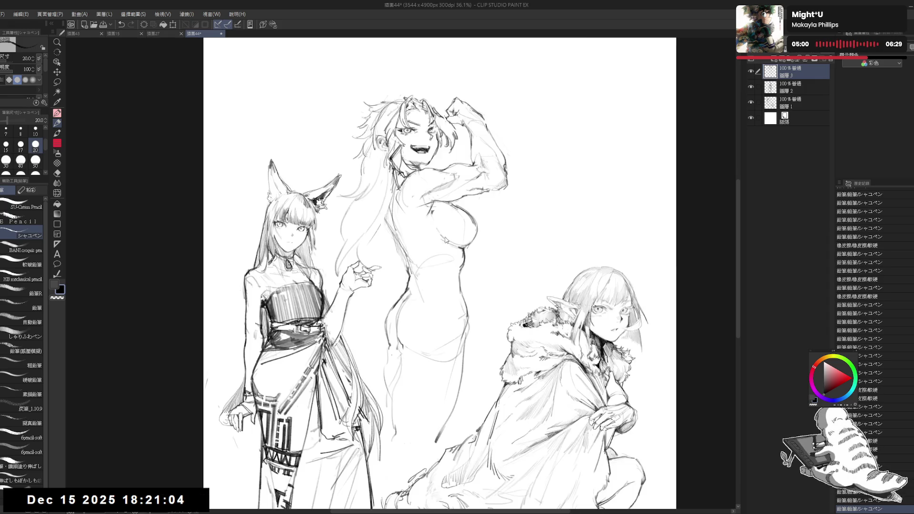
pyautogui.press('h')
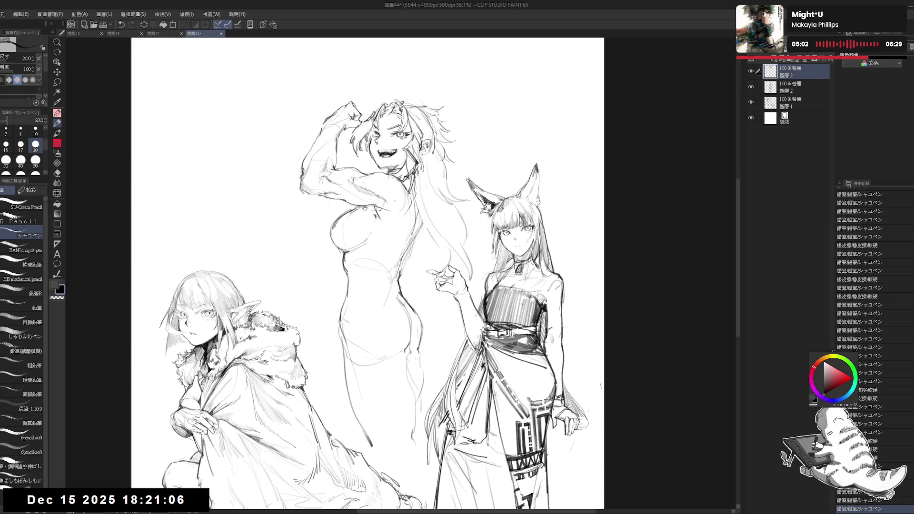
pyautogui.moveTo(364, 208); pyautogui.dragTo(368, 207)
pyautogui.press('e')
pyautogui.moveTo(374, 268); pyautogui.dragTo(381, 271)
pyautogui.moveTo(421, 238); pyautogui.dragTo(421, 250)
pyautogui.moveTo(420, 224); pyautogui.dragTo(428, 240)
# Undo the extra pencil stroke and readjust the zoom and view position
pyautogui.press('p')
pyautogui.hotkey('ctrl', 'z')
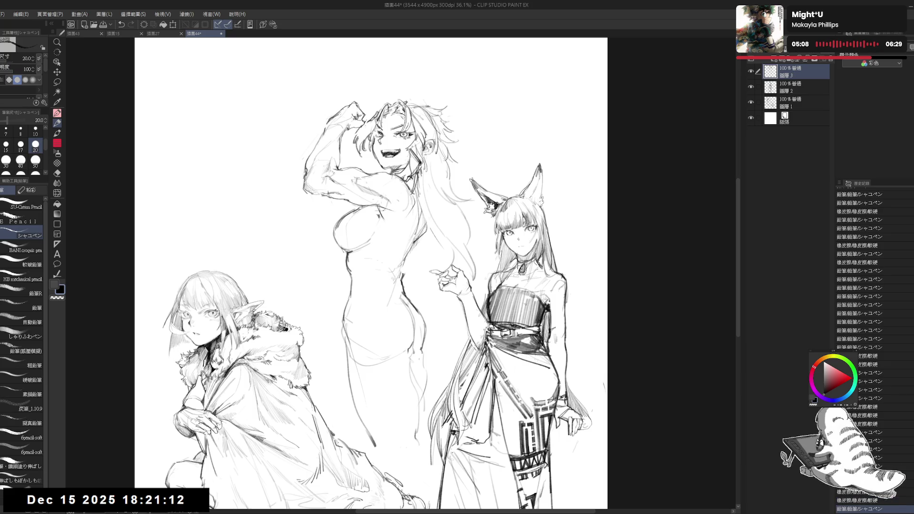
pyautogui.scroll(-1, 465, 157)
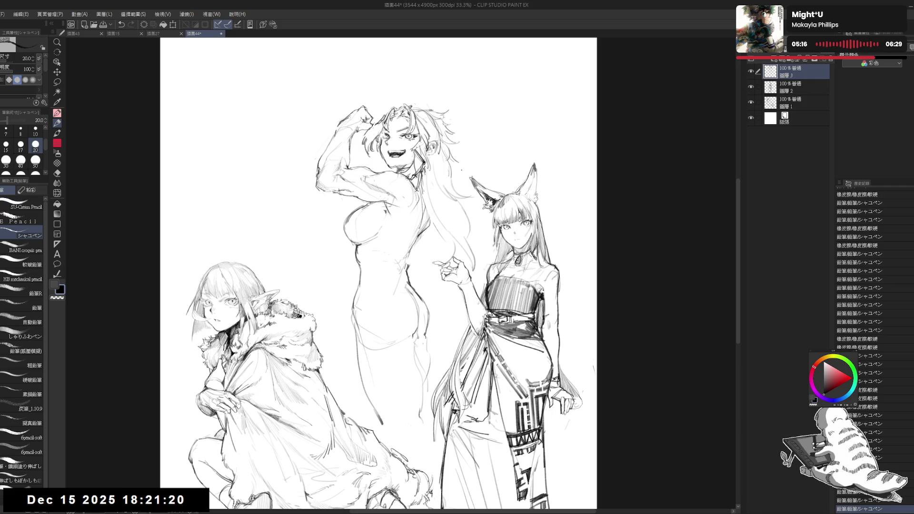
pyautogui.scroll(1, 458, 173)
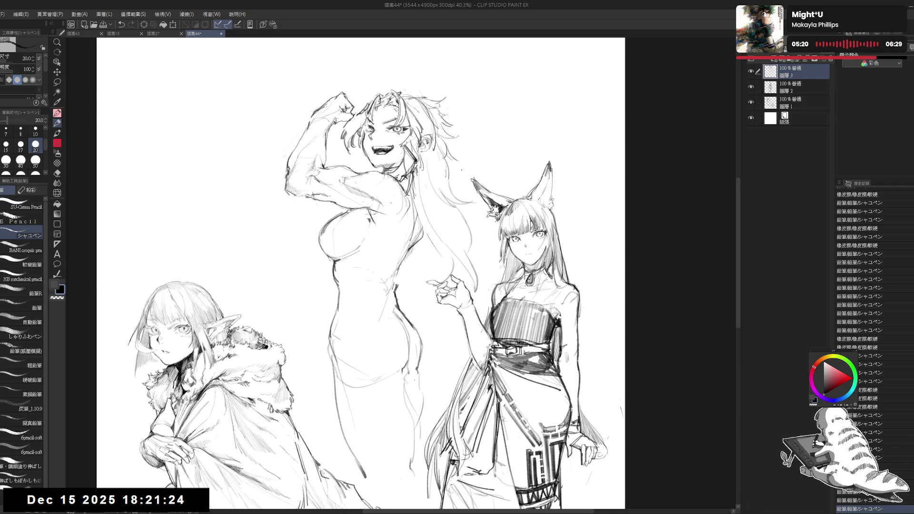
pyautogui.moveTo(412, 212); pyautogui.dragTo(451, 234)
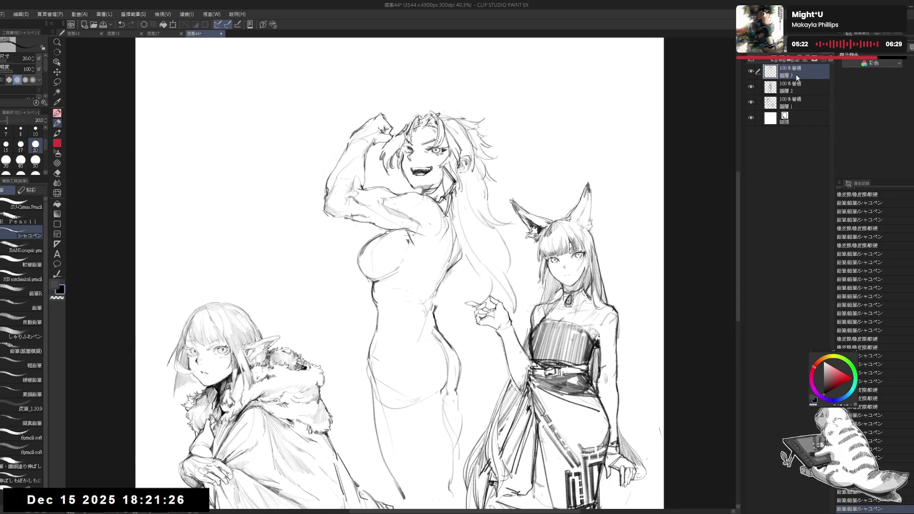
# Fade Layer 3 to 18%, add a new raster layer, delete Layer 3, and draw a head arc
pyautogui.moveTo(806, 45); pyautogui.dragTo(780, 44)
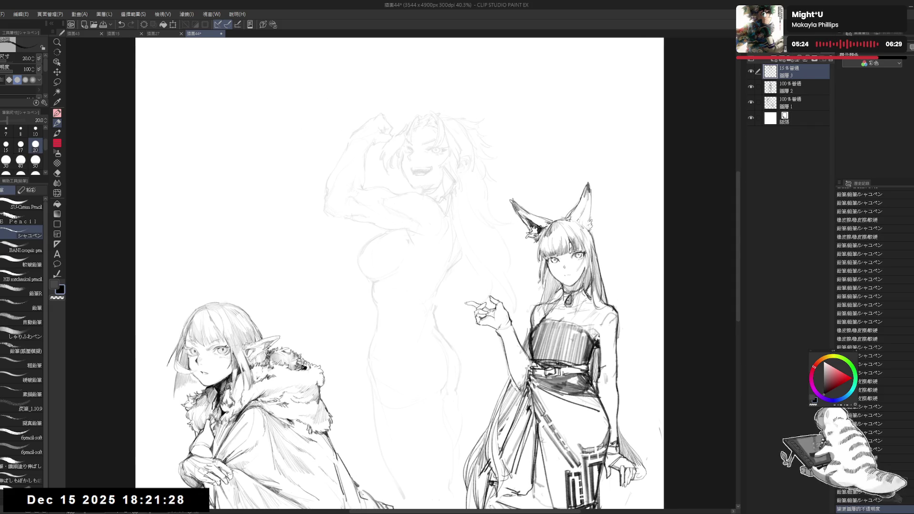
pyautogui.click(774, 60)
pyautogui.click(784, 90)
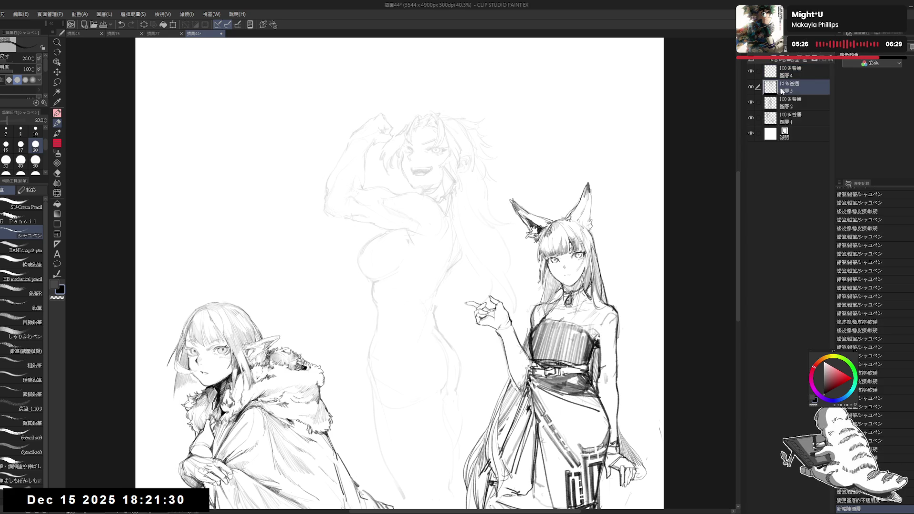
pyautogui.click(830, 60)
pyautogui.moveTo(381, 128)
pyautogui.mouseDown()
pyautogui.moveTo(400, 137)
pyautogui.moveTo(416, 173)
pyautogui.mouseUp()
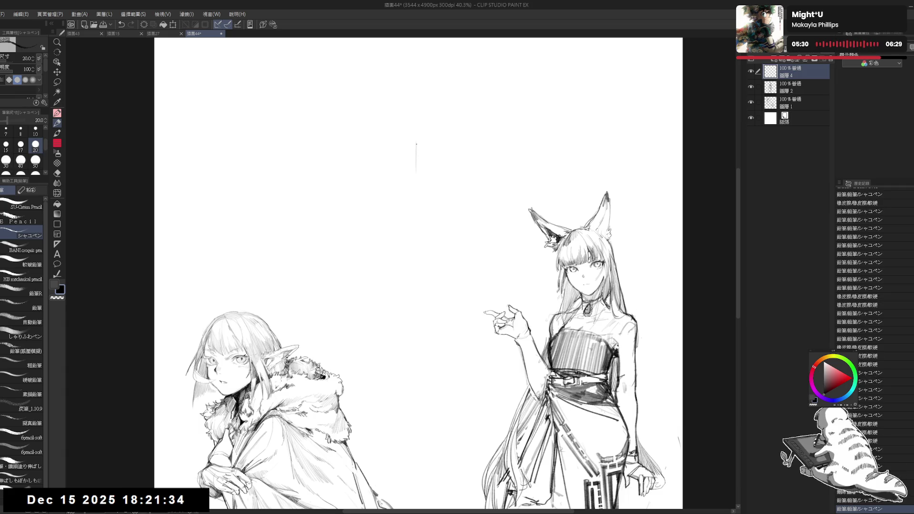
pyautogui.moveTo(417, 139)
pyautogui.mouseDown()
pyautogui.moveTo(448, 134)
pyautogui.moveTo(410, 161)
pyautogui.moveTo(436, 172)
pyautogui.moveTo(407, 160)
pyautogui.moveTo(405, 177)
pyautogui.mouseUp()
# Rework the rough head arc, erasing most of it and the small stray stroke
pyautogui.press('e')
pyautogui.press('p')
pyautogui.moveTo(405, 171)
pyautogui.mouseDown()
pyautogui.moveTo(404, 180)
pyautogui.moveTo(405, 168)
pyautogui.mouseUp()
pyautogui.press('e')
pyautogui.press('p')
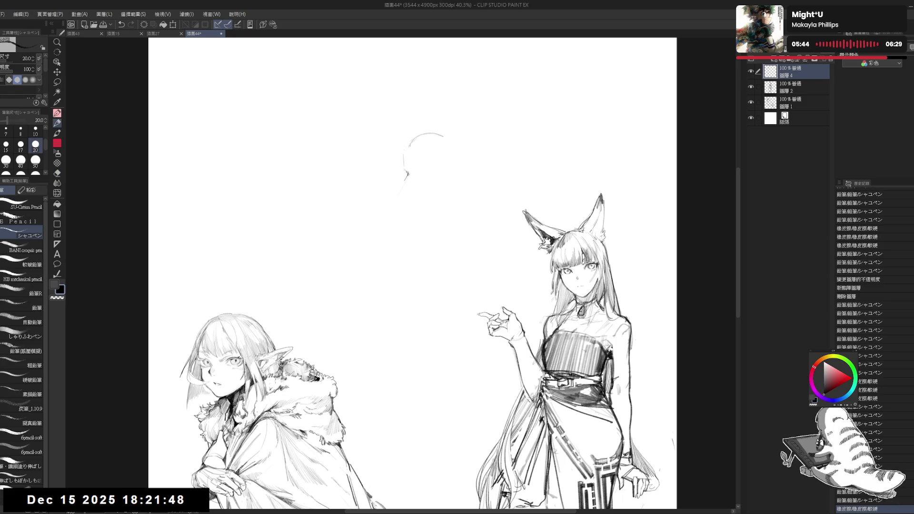
pyautogui.press('e')
pyautogui.moveTo(404, 184); pyautogui.dragTo(408, 162)
pyautogui.press('p')
pyautogui.moveTo(431, 134)
pyautogui.mouseDown()
pyautogui.moveTo(403, 138)
pyautogui.moveTo(416, 203)
pyautogui.mouseUp()
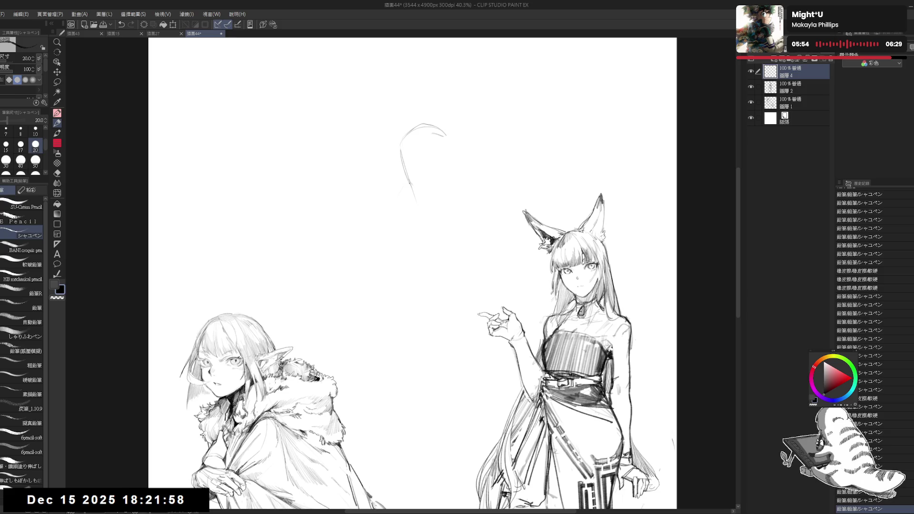
# Draw the jaw line down to the chin and darken the right side of the head outline
pyautogui.moveTo(455, 168); pyautogui.dragTo(419, 194)
pyautogui.moveTo(445, 129); pyautogui.dragTo(452, 168)
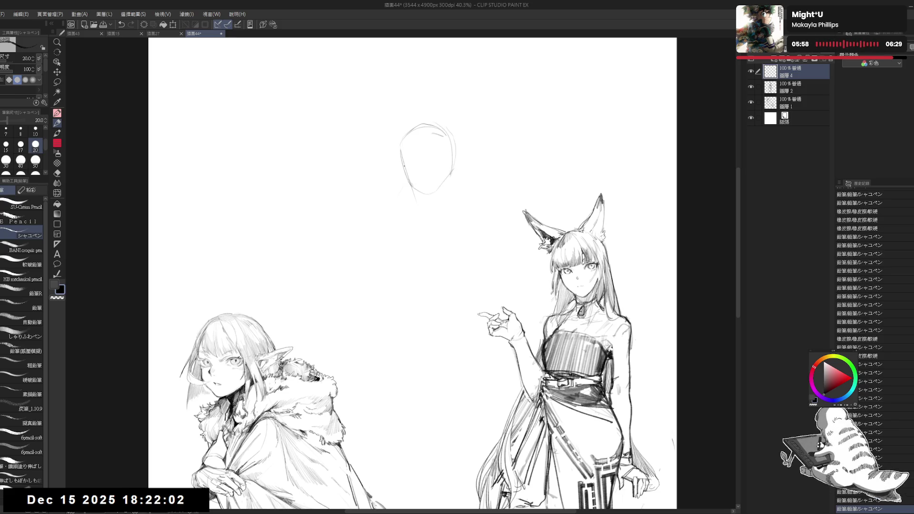
pyautogui.moveTo(450, 136)
pyautogui.mouseDown()
pyautogui.moveTo(451, 152)
pyautogui.moveTo(445, 136)
pyautogui.moveTo(455, 125)
pyautogui.mouseUp()
pyautogui.press('e')
pyautogui.press('p')
pyautogui.moveTo(450, 172)
pyautogui.mouseDown()
pyautogui.moveTo(440, 190)
pyautogui.moveTo(415, 192)
pyautogui.moveTo(428, 181)
pyautogui.moveTo(427, 164)
pyautogui.moveTo(434, 194)
pyautogui.moveTo(422, 231)
pyautogui.moveTo(436, 205)
pyautogui.moveTo(425, 208)
pyautogui.moveTo(419, 197)
pyautogui.moveTo(462, 216)
pyautogui.mouseUp()
# Sketch the neck lines and erase a stray line near the left shoulder
pyautogui.moveTo(450, 181); pyautogui.dragTo(458, 210)
pyautogui.moveTo(386, 217); pyautogui.dragTo(409, 203)
pyautogui.moveTo(447, 190); pyautogui.dragTo(477, 230)
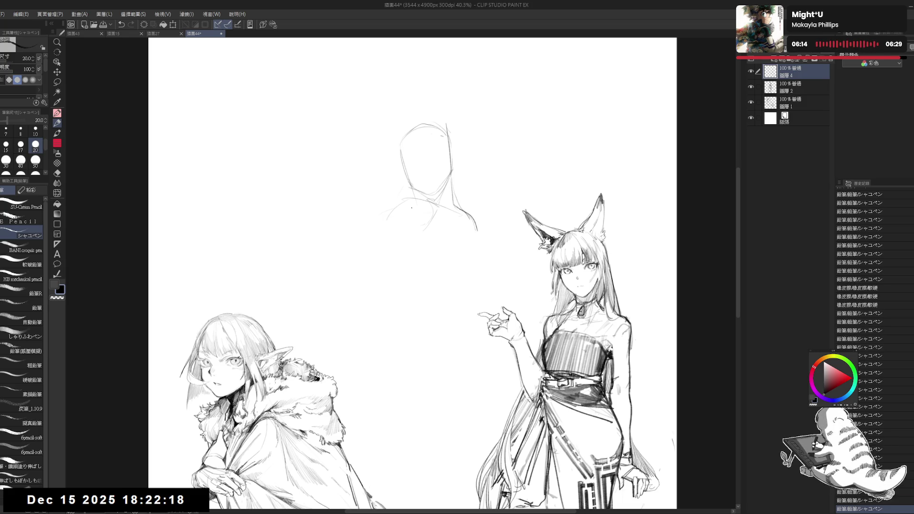
pyautogui.press('e')
pyautogui.moveTo(384, 224); pyautogui.dragTo(395, 213)
pyautogui.press('p')
pyautogui.press('e')
pyautogui.press('p')
# Reposition the canvas view and zoom to 50%
pyautogui.moveTo(431, 184); pyautogui.dragTo(422, 153)
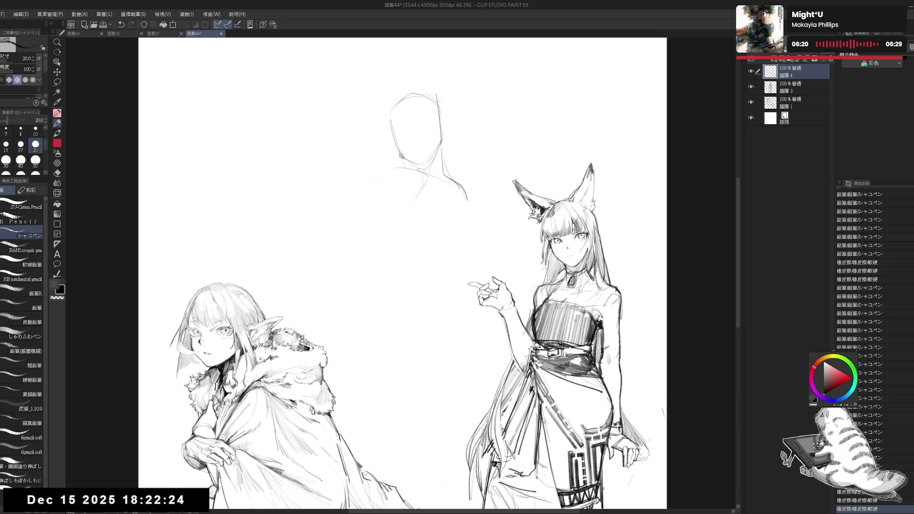
pyautogui.scroll(1, 401, 159)
pyautogui.moveTo(410, 185)
pyautogui.mouseDown()
pyautogui.moveTo(417, 222)
pyautogui.moveTo(441, 216)
pyautogui.mouseUp()
pyautogui.click(445, 157)
# Hatch shading on the neck and place small guide marks for the facial features
pyautogui.moveTo(443, 201); pyautogui.dragTo(445, 214)
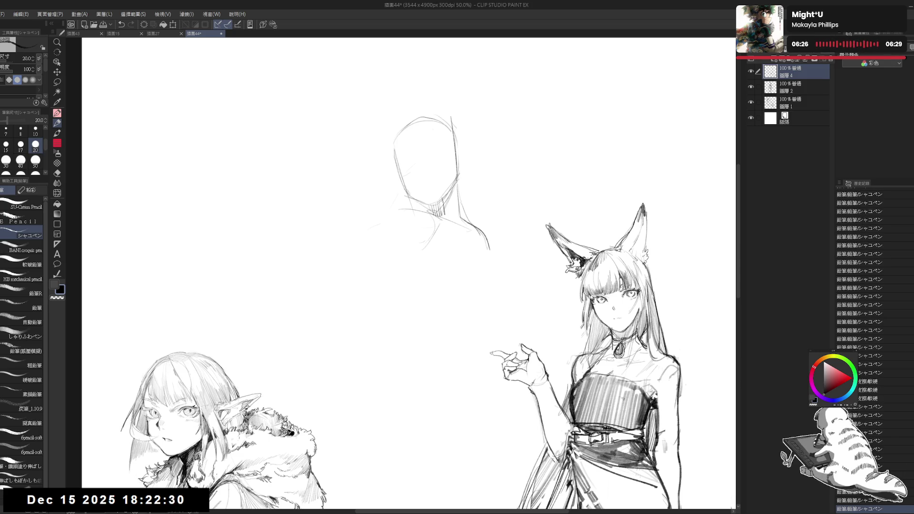
pyautogui.press('e')
pyautogui.moveTo(440, 181); pyautogui.dragTo(450, 200)
pyautogui.press('p')
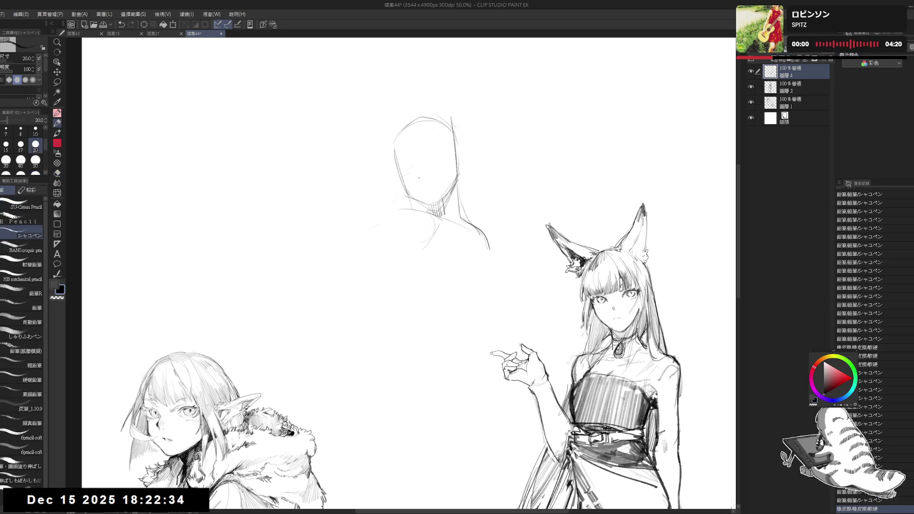
pyautogui.moveTo(420, 168); pyautogui.dragTo(421, 175)
pyautogui.click(410, 184)
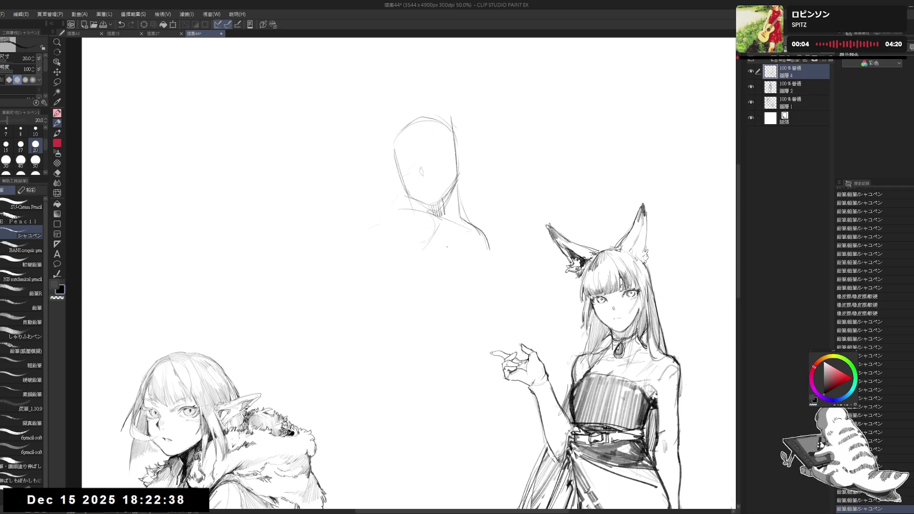
# Redraw the shoulder curve lower, remove the neck hatching, and undo the neck-to-shoulder curve
pyautogui.moveTo(461, 211)
pyautogui.mouseDown()
pyautogui.moveTo(490, 233)
pyautogui.moveTo(489, 248)
pyautogui.mouseUp()
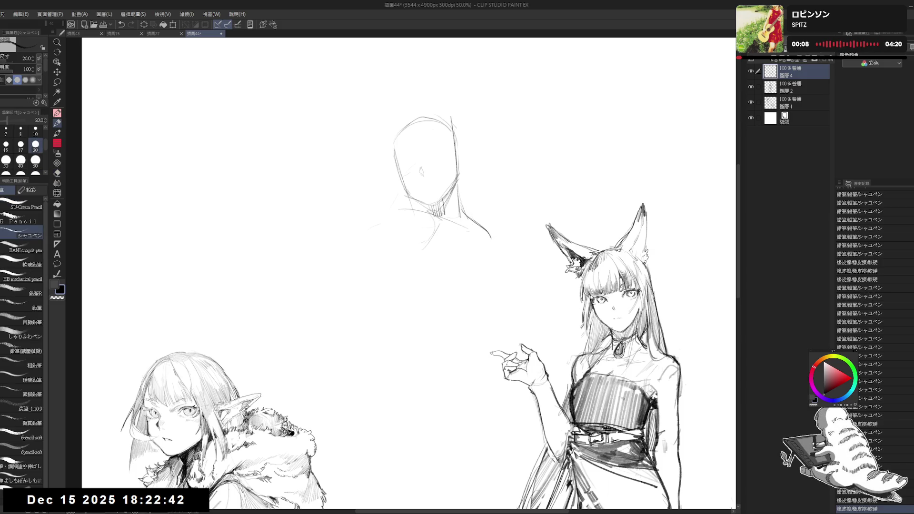
pyautogui.moveTo(460, 209)
pyautogui.mouseDown()
pyautogui.moveTo(490, 233)
pyautogui.moveTo(492, 247)
pyautogui.mouseUp()
pyautogui.click(471, 252)
pyautogui.moveTo(422, 224); pyautogui.dragTo(458, 206)
pyautogui.moveTo(488, 237)
pyautogui.mouseDown()
pyautogui.moveTo(450, 202)
pyautogui.moveTo(471, 203)
pyautogui.moveTo(493, 231)
pyautogui.moveTo(464, 210)
pyautogui.moveTo(499, 223)
pyautogui.moveTo(490, 208)
pyautogui.moveTo(498, 279)
pyautogui.moveTo(486, 313)
pyautogui.moveTo(485, 259)
pyautogui.moveTo(478, 276)
pyautogui.mouseUp()
pyautogui.click(459, 216)
pyautogui.hotkey('ctrl', 'z')
# Redraw the shoulder line with short strokes after clearing the stray shoulder curve
pyautogui.press('e')
pyautogui.press('p')
pyautogui.press('e')
pyautogui.press('p')
pyautogui.moveTo(485, 207); pyautogui.dragTo(475, 200)
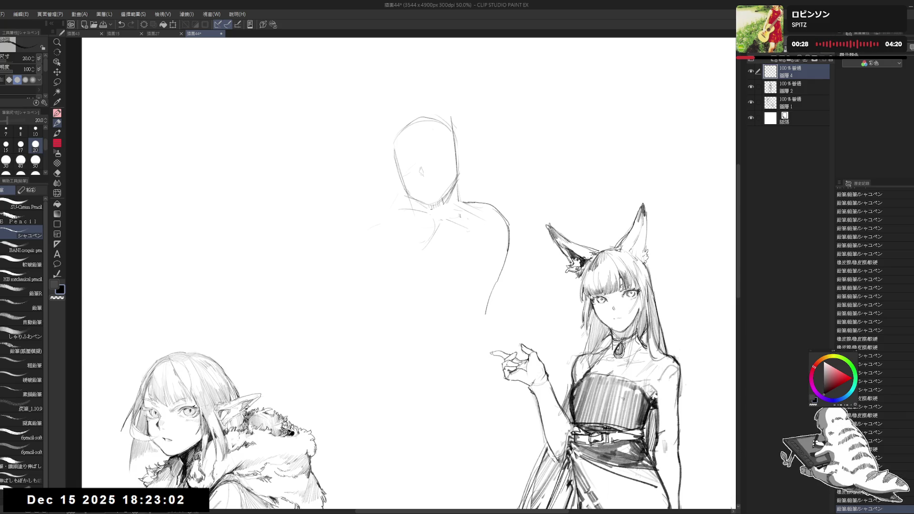
pyautogui.moveTo(491, 202)
pyautogui.mouseDown()
pyautogui.moveTo(507, 219)
pyautogui.moveTo(491, 203)
pyautogui.moveTo(471, 224)
pyautogui.moveTo(503, 230)
pyautogui.moveTo(500, 247)
pyautogui.moveTo(483, 255)
pyautogui.mouseUp()
pyautogui.press('e')
pyautogui.press('p')
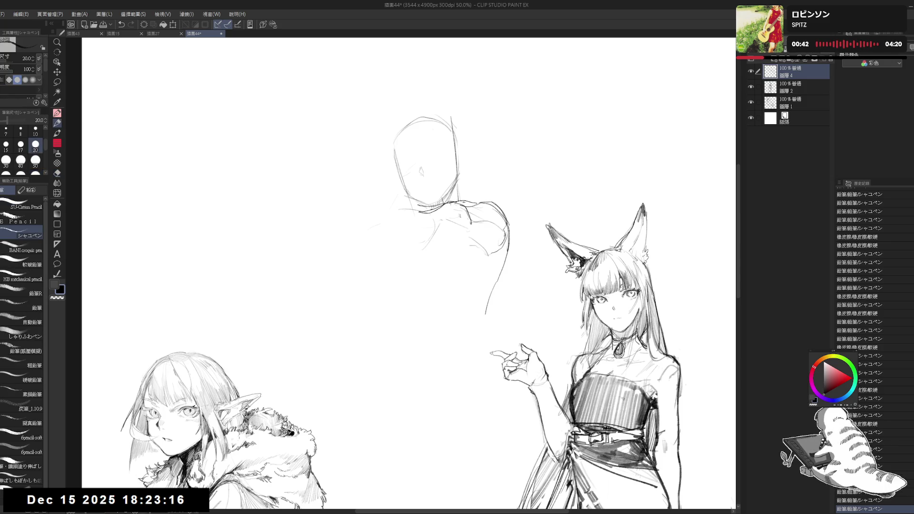
# Add a dark neck stroke, shoulder marks, and short marks along the torso line
pyautogui.moveTo(438, 203)
pyautogui.mouseDown()
pyautogui.moveTo(448, 216)
pyautogui.moveTo(429, 210)
pyautogui.moveTo(469, 238)
pyautogui.mouseUp()
pyautogui.click(471, 248)
pyautogui.moveTo(381, 237); pyautogui.dragTo(388, 238)
pyautogui.moveTo(486, 257); pyautogui.dragTo(491, 275)
pyautogui.click(405, 240)
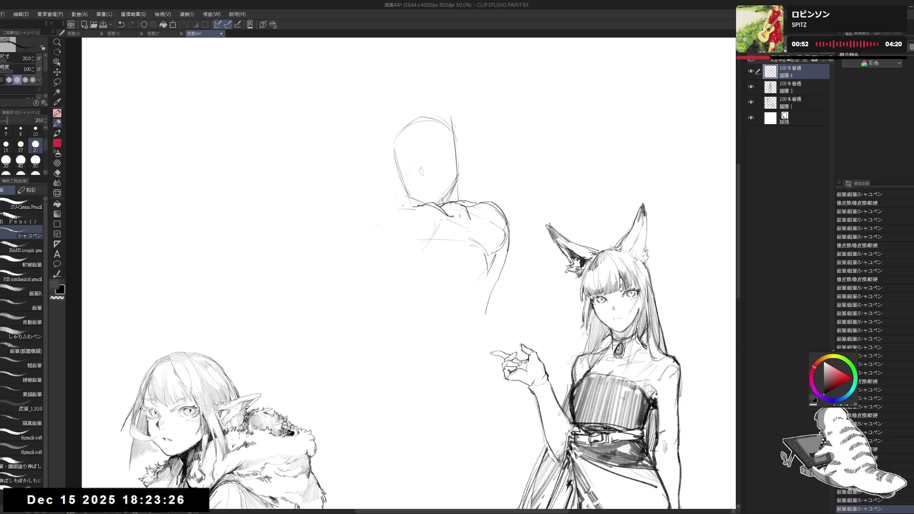
pyautogui.moveTo(398, 207); pyautogui.dragTo(412, 204)
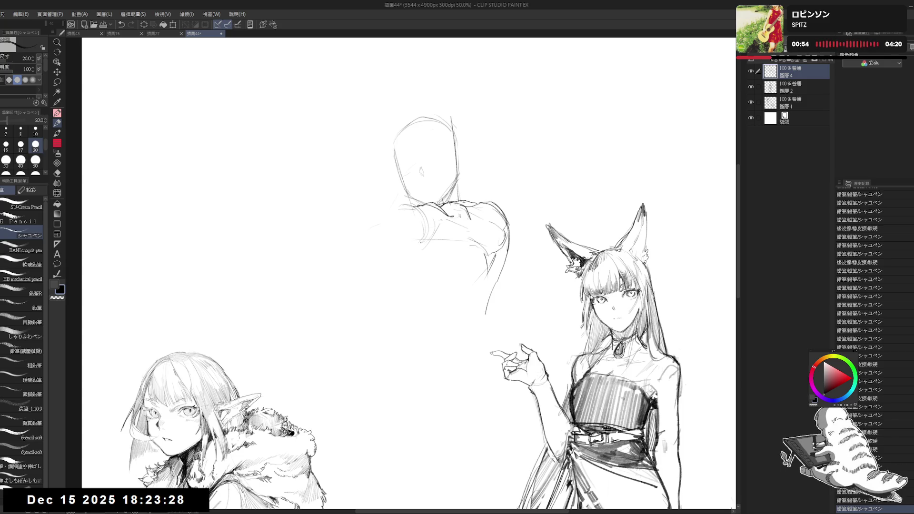
# Rework the leftward shoulder line, using undo and redo to settle the strokes
pyautogui.hotkey('ctrl', 'z')
pyautogui.press('e')
pyautogui.moveTo(405, 209); pyautogui.dragTo(433, 203)
pyautogui.press('p')
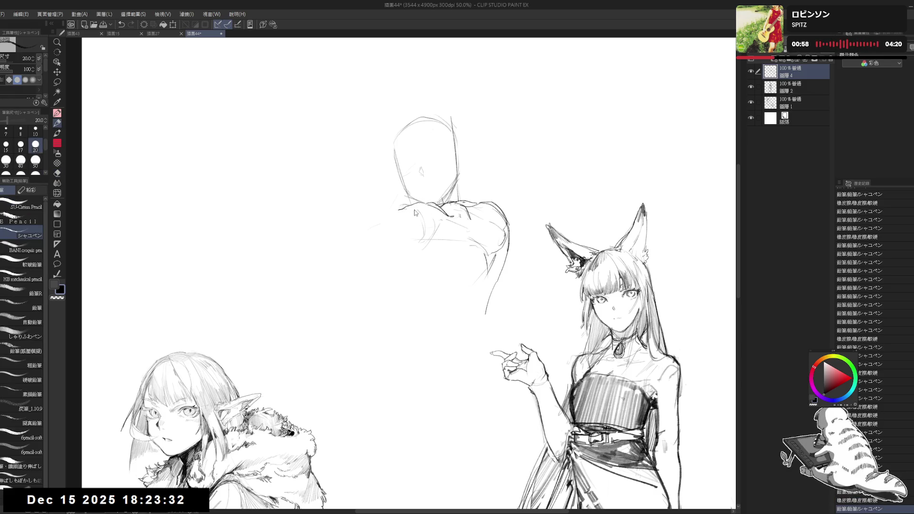
pyautogui.hotkey('ctrl', 'z')
pyautogui.hotkey('ctrl', 'y')
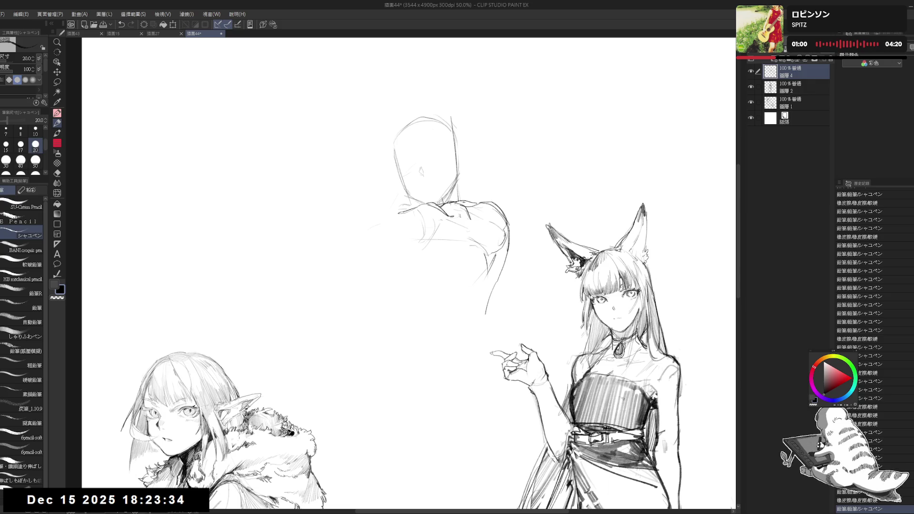
pyautogui.moveTo(394, 213); pyautogui.dragTo(430, 204)
pyautogui.click(408, 232)
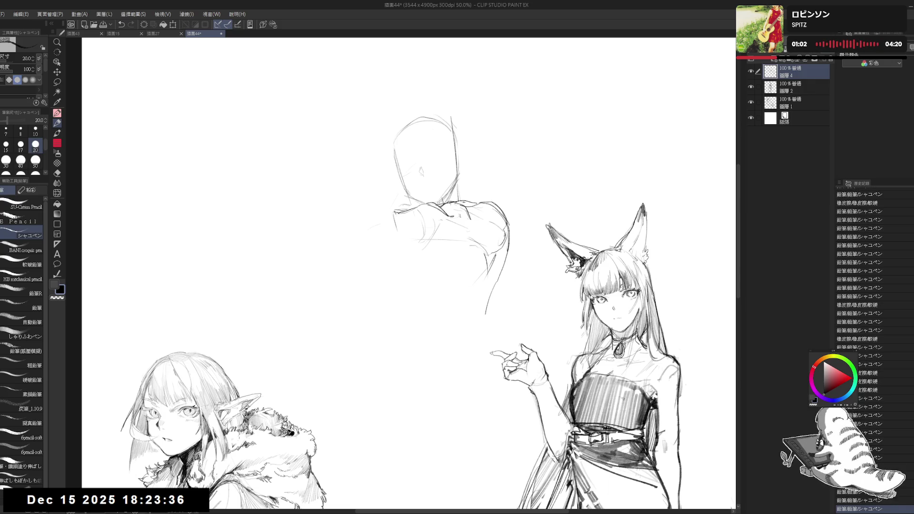
pyautogui.moveTo(411, 231)
pyautogui.mouseDown()
pyautogui.moveTo(428, 228)
pyautogui.moveTo(451, 247)
pyautogui.mouseUp()
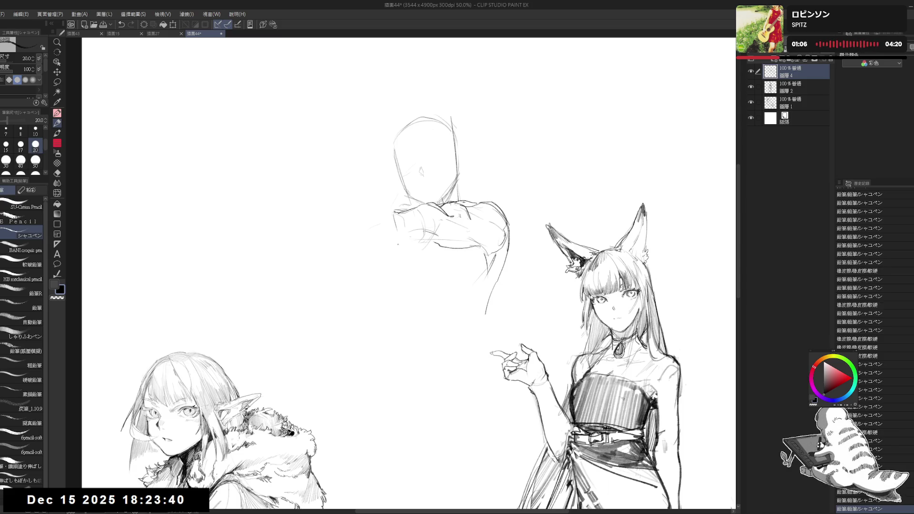
# Draw and retrace the arm arc left of the shoulder, erasing its faint overlapping strokes
pyautogui.moveTo(404, 207)
pyautogui.mouseDown()
pyautogui.moveTo(377, 209)
pyautogui.moveTo(366, 249)
pyautogui.mouseUp()
pyautogui.hotkey('ctrl', 'z')
pyautogui.hotkey('ctrl', 'z')
pyautogui.moveTo(338, 206); pyautogui.dragTo(352, 239)
pyautogui.moveTo(345, 204)
pyautogui.mouseDown()
pyautogui.moveTo(357, 238)
pyautogui.moveTo(343, 246)
pyautogui.mouseUp()
pyautogui.press('e')
pyautogui.moveTo(338, 213)
pyautogui.mouseDown()
pyautogui.moveTo(336, 239)
pyautogui.moveTo(348, 238)
pyautogui.mouseUp()
pyautogui.press('p')
pyautogui.moveTo(360, 208); pyautogui.dragTo(399, 208)
pyautogui.press('e')
pyautogui.moveTo(335, 202)
pyautogui.mouseDown()
pyautogui.moveTo(409, 203)
pyautogui.moveTo(409, 228)
pyautogui.mouseUp()
pyautogui.press('p')
pyautogui.hotkey('ctrl', 'z')
# Draw the outstretched arm's lower edge and add small placement marks around it
pyautogui.click(334, 211)
pyautogui.press('e')
pyautogui.press('p')
pyautogui.moveTo(361, 211); pyautogui.dragTo(363, 225)
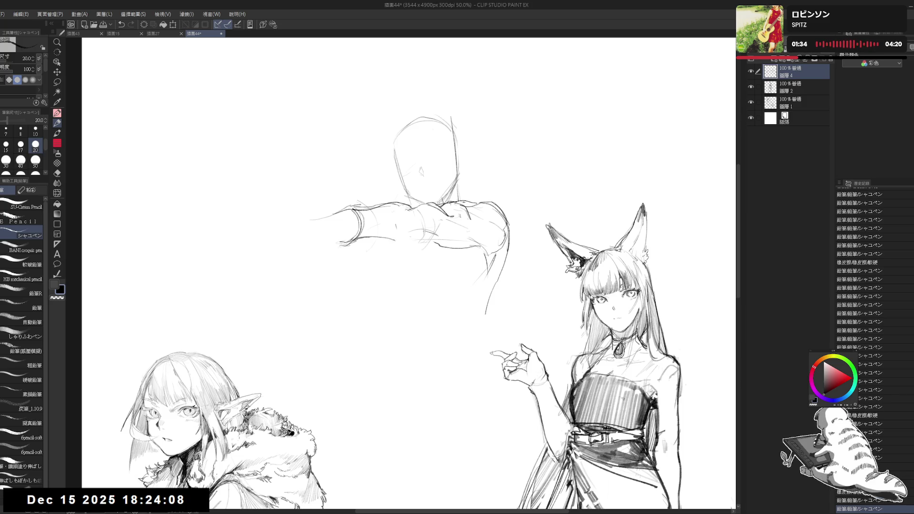
pyautogui.moveTo(356, 245)
pyautogui.mouseDown()
pyautogui.moveTo(430, 236)
pyautogui.moveTo(439, 253)
pyautogui.moveTo(435, 239)
pyautogui.mouseUp()
pyautogui.moveTo(400, 205); pyautogui.dragTo(414, 224)
pyautogui.click(372, 256)
pyautogui.click(341, 187)
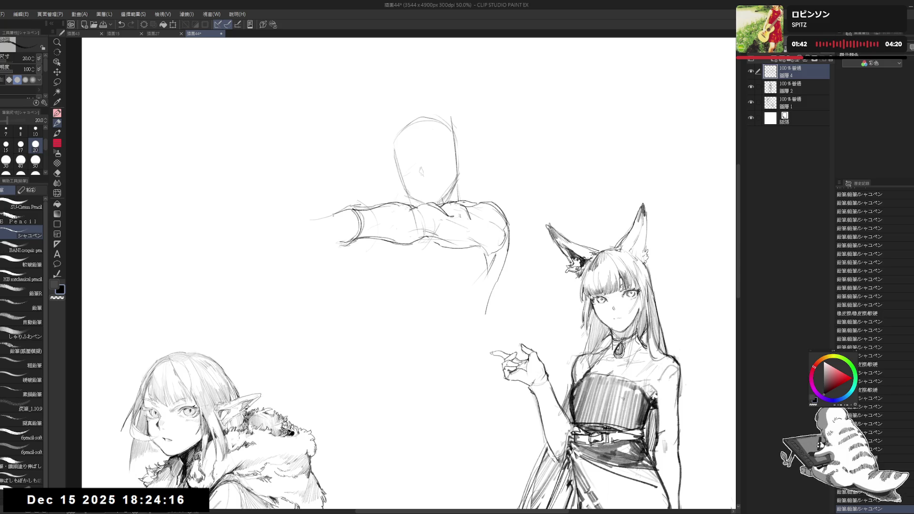
pyautogui.click(469, 284)
# Erase old lines along the torso side and redraw the arm strokes near the shoulder
pyautogui.moveTo(664, 440); pyautogui.dragTo(665, 450)
pyautogui.press('e')
pyautogui.moveTo(503, 304); pyautogui.dragTo(505, 271)
pyautogui.moveTo(508, 238); pyautogui.dragTo(488, 295)
pyautogui.press('p')
pyautogui.moveTo(506, 229); pyautogui.dragTo(485, 274)
pyautogui.click(508, 230)
pyautogui.moveTo(379, 246); pyautogui.dragTo(421, 352)
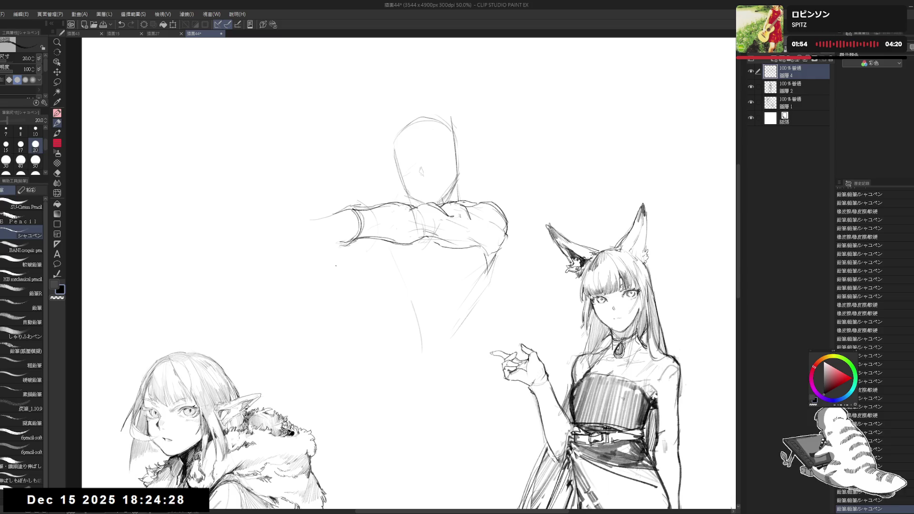
# Sketch the hand at the far left end of the arm and zoom out to 44.6%
pyautogui.click(328, 217)
pyautogui.moveTo(331, 229)
pyautogui.mouseDown()
pyautogui.moveTo(340, 247)
pyautogui.moveTo(326, 265)
pyautogui.mouseUp()
pyautogui.click(333, 257)
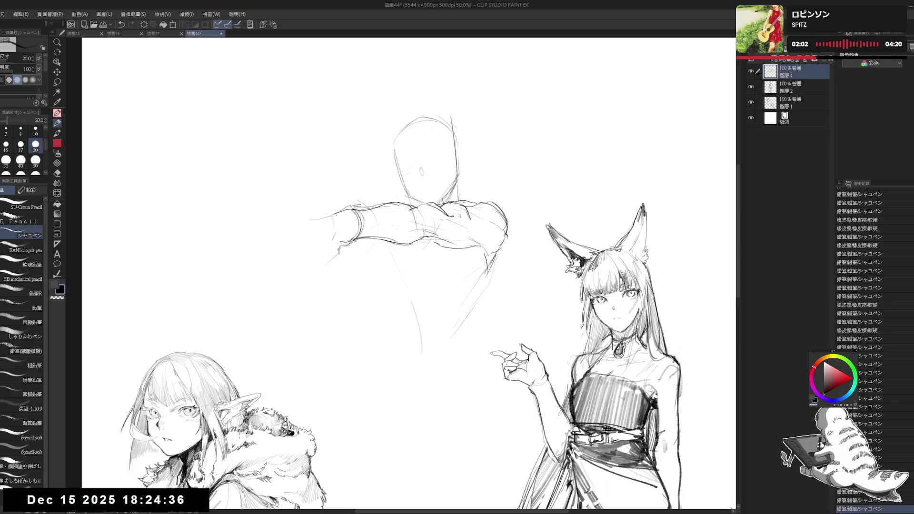
pyautogui.moveTo(302, 227)
pyautogui.mouseDown()
pyautogui.moveTo(309, 255)
pyautogui.moveTo(301, 232)
pyautogui.moveTo(288, 250)
pyautogui.mouseUp()
pyautogui.moveTo(289, 237)
pyautogui.mouseDown()
pyautogui.moveTo(287, 251)
pyautogui.moveTo(301, 257)
pyautogui.mouseUp()
pyautogui.press('e')
pyautogui.press('p')
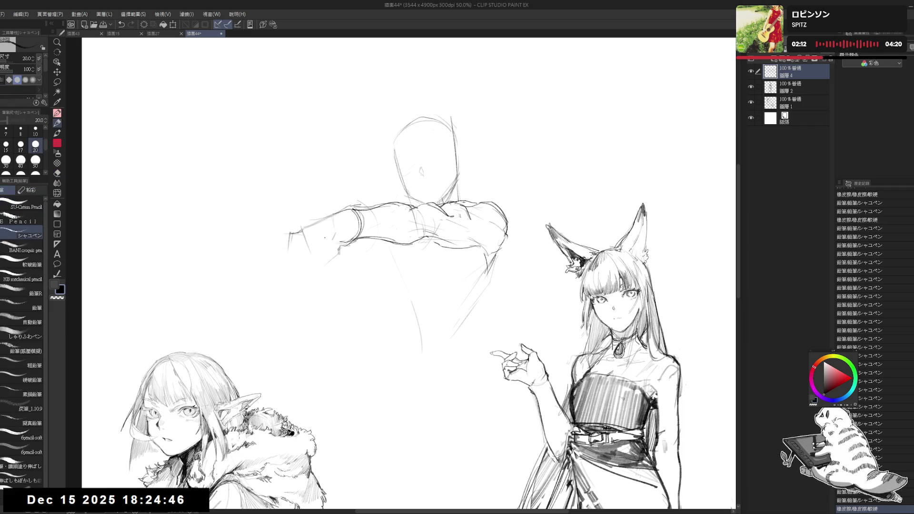
pyautogui.scroll(-1, 328, 241)
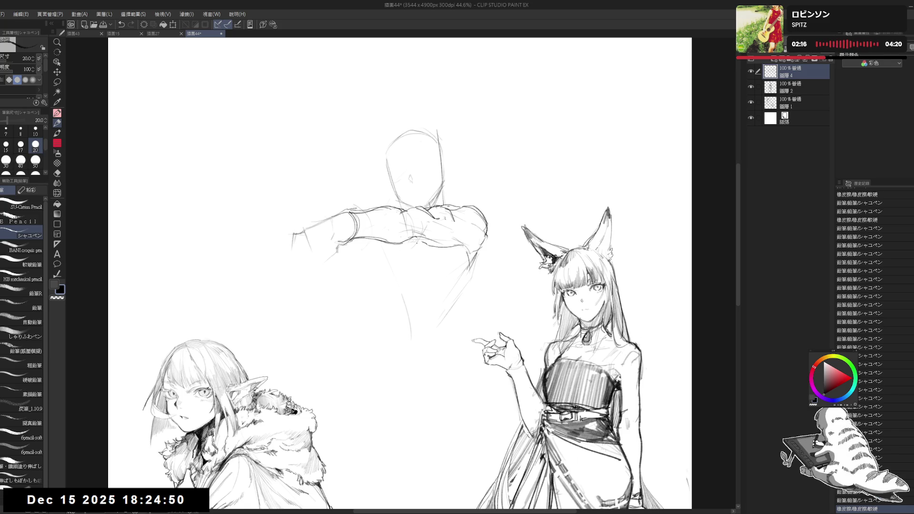
# Extend the outstretched arm with faint strokes and sketch the fist's first curves
pyautogui.moveTo(402, 252); pyautogui.dragTo(426, 235)
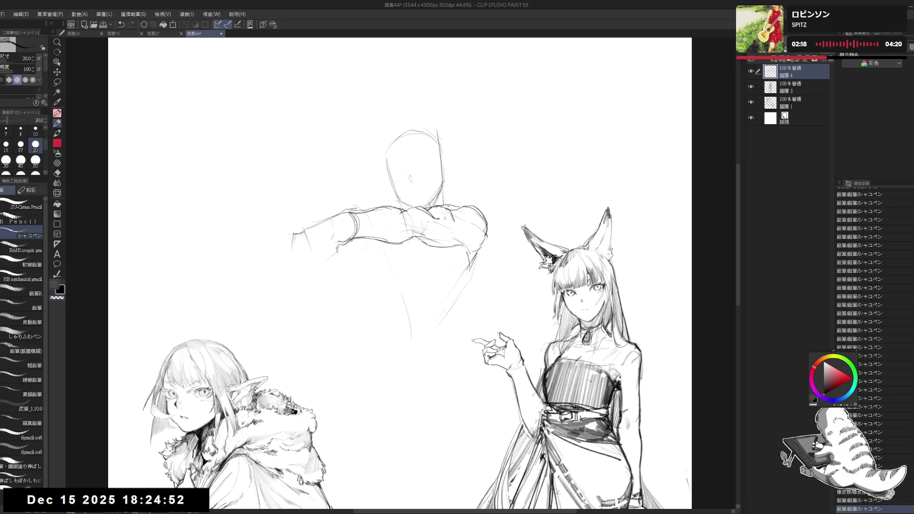
pyautogui.press('e')
pyautogui.moveTo(469, 248)
pyautogui.mouseDown()
pyautogui.moveTo(444, 259)
pyautogui.moveTo(457, 271)
pyautogui.mouseUp()
pyautogui.press('p')
pyautogui.moveTo(409, 249)
pyautogui.mouseDown()
pyautogui.moveTo(379, 248)
pyautogui.moveTo(375, 296)
pyautogui.mouseUp()
pyautogui.moveTo(378, 247)
pyautogui.mouseDown()
pyautogui.moveTo(356, 260)
pyautogui.moveTo(368, 272)
pyautogui.mouseUp()
pyautogui.moveTo(372, 250)
pyautogui.mouseDown()
pyautogui.moveTo(361, 266)
pyautogui.moveTo(375, 254)
pyautogui.moveTo(353, 251)
pyautogui.moveTo(352, 241)
pyautogui.moveTo(381, 233)
pyautogui.moveTo(352, 253)
pyautogui.moveTo(378, 220)
pyautogui.moveTo(366, 233)
pyautogui.moveTo(388, 250)
pyautogui.moveTo(381, 243)
pyautogui.moveTo(368, 281)
pyautogui.mouseUp()
# Undo and redraw the fist's curves, erasing stray lines around it
pyautogui.hotkey('ctrl', 'z')
pyautogui.press('e')
pyautogui.press('p')
pyautogui.press('e')
pyautogui.press('p')
pyautogui.moveTo(352, 274); pyautogui.dragTo(357, 275)
pyautogui.press('e')
pyautogui.moveTo(386, 243)
pyautogui.mouseDown()
pyautogui.moveTo(371, 269)
pyautogui.moveTo(366, 262)
pyautogui.mouseUp()
pyautogui.press('p')
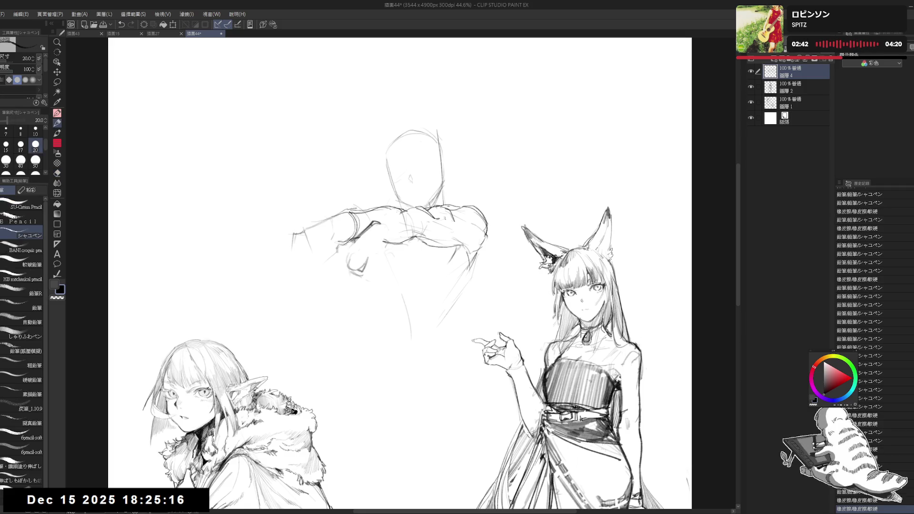
pyautogui.press('e')
pyautogui.moveTo(378, 244); pyautogui.dragTo(359, 268)
pyautogui.moveTo(378, 223); pyautogui.dragTo(364, 267)
pyautogui.moveTo(383, 235); pyautogui.dragTo(367, 273)
# Darken the fist with short strokes and small marks, with a dot below the arm
pyautogui.press('p')
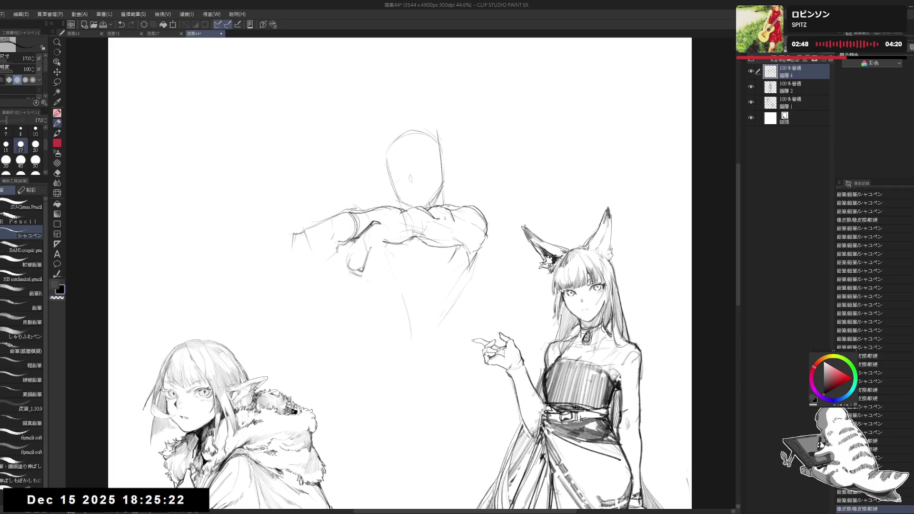
pyautogui.moveTo(376, 223); pyautogui.dragTo(380, 235)
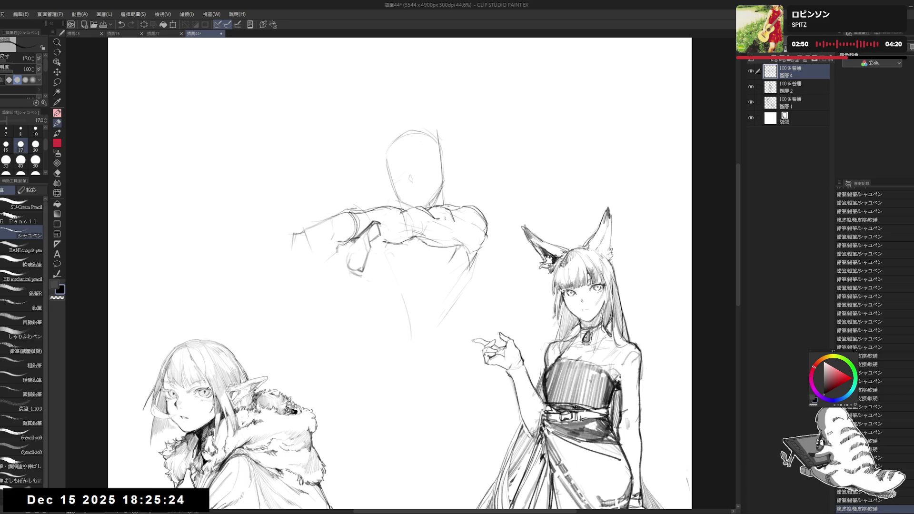
pyautogui.moveTo(393, 234)
pyautogui.mouseDown()
pyautogui.moveTo(365, 262)
pyautogui.moveTo(376, 247)
pyautogui.moveTo(386, 263)
pyautogui.moveTo(377, 254)
pyautogui.moveTo(326, 270)
pyautogui.moveTo(347, 274)
pyautogui.mouseUp()
pyautogui.click(372, 261)
pyautogui.click(383, 261)
pyautogui.moveTo(400, 226); pyautogui.dragTo(409, 236)
pyautogui.moveTo(414, 238); pyautogui.dragTo(439, 261)
pyautogui.click(339, 318)
pyautogui.click(339, 318)
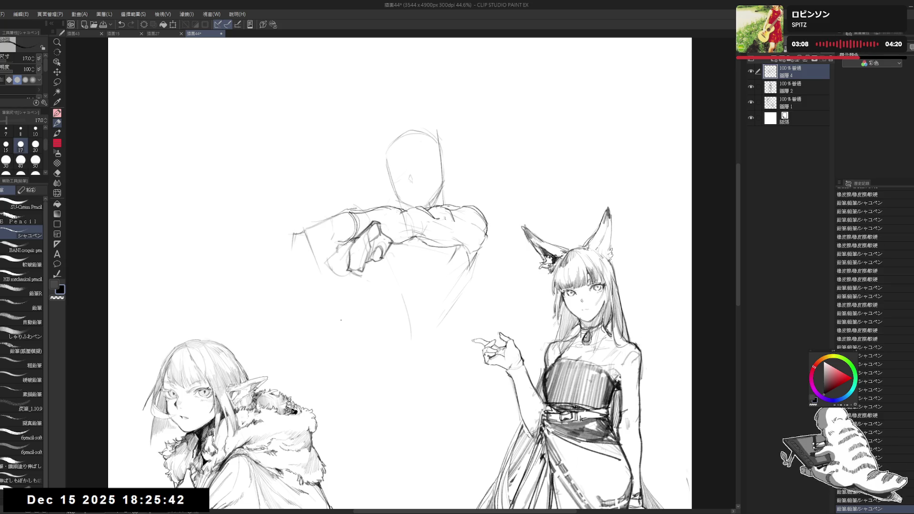
# Erase stray marks around the arm and below the figure, adding a faint arm stroke
pyautogui.press('e')
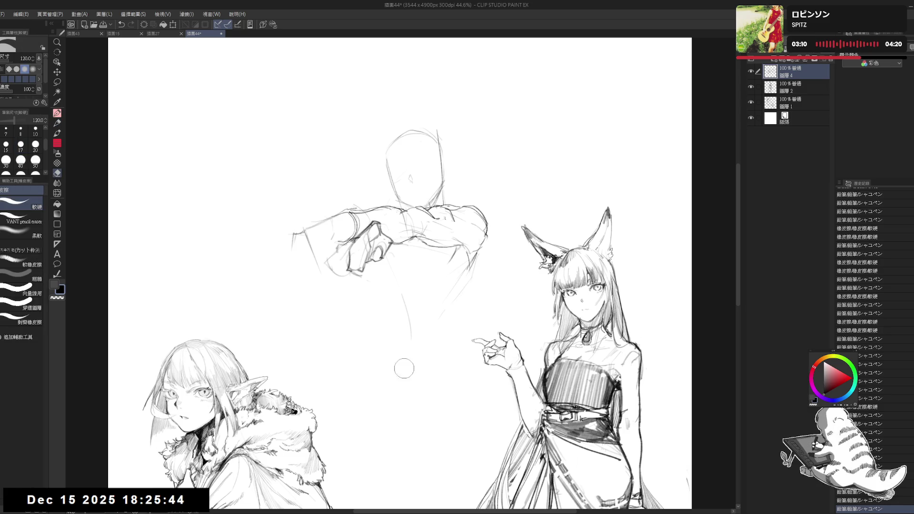
pyautogui.moveTo(409, 359); pyautogui.dragTo(414, 350)
pyautogui.press('p')
pyautogui.moveTo(410, 240); pyautogui.dragTo(421, 246)
pyautogui.press('e')
pyautogui.moveTo(438, 314); pyautogui.dragTo(445, 308)
pyautogui.press('p')
pyautogui.click(434, 324)
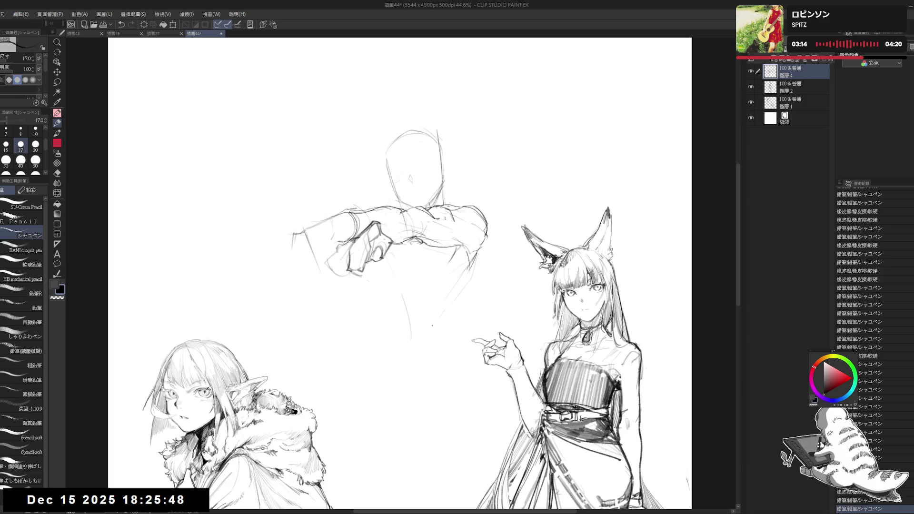
pyautogui.moveTo(397, 273); pyautogui.dragTo(391, 258)
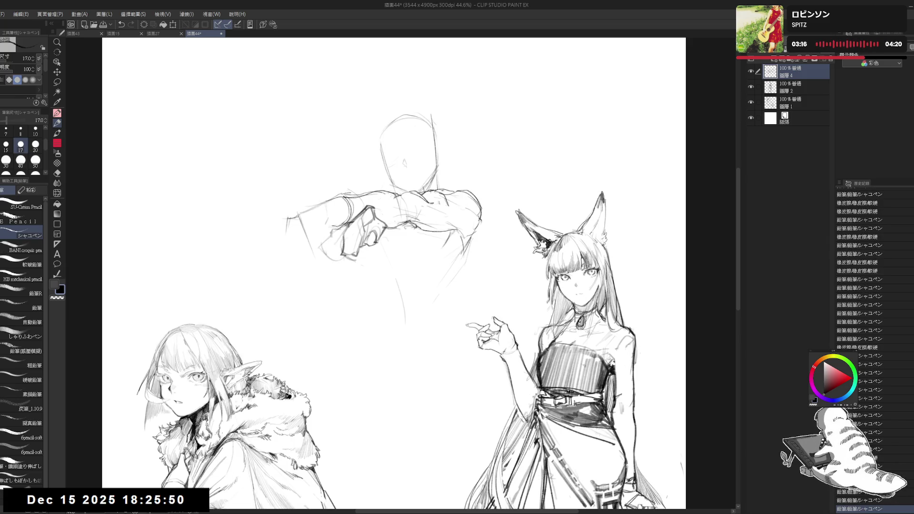
# Sketch the right shoulder and redraw the torso's side line running down from it
pyautogui.moveTo(422, 224)
pyautogui.mouseDown()
pyautogui.moveTo(475, 195)
pyautogui.moveTo(467, 235)
pyautogui.mouseUp()
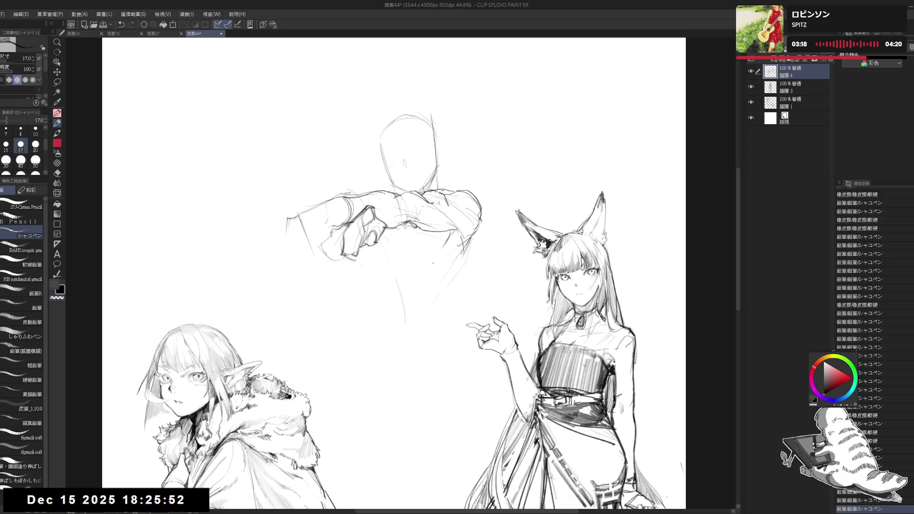
pyautogui.press('e')
pyautogui.moveTo(450, 204); pyautogui.dragTo(476, 226)
pyautogui.press('p')
pyautogui.click(364, 295)
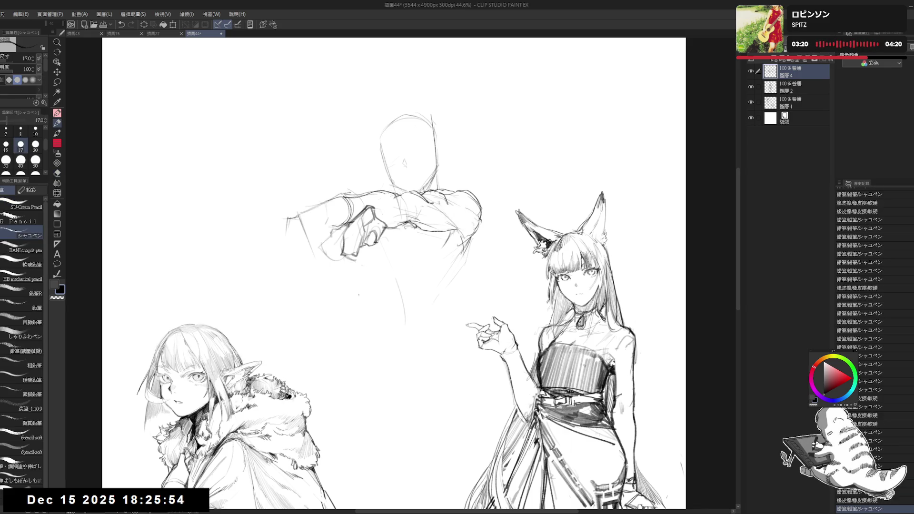
pyautogui.press('e')
pyautogui.moveTo(481, 235); pyautogui.dragTo(444, 303)
pyautogui.press('p')
pyautogui.hotkey('ctrl', 'z')
pyautogui.moveTo(469, 241); pyautogui.dragTo(431, 318)
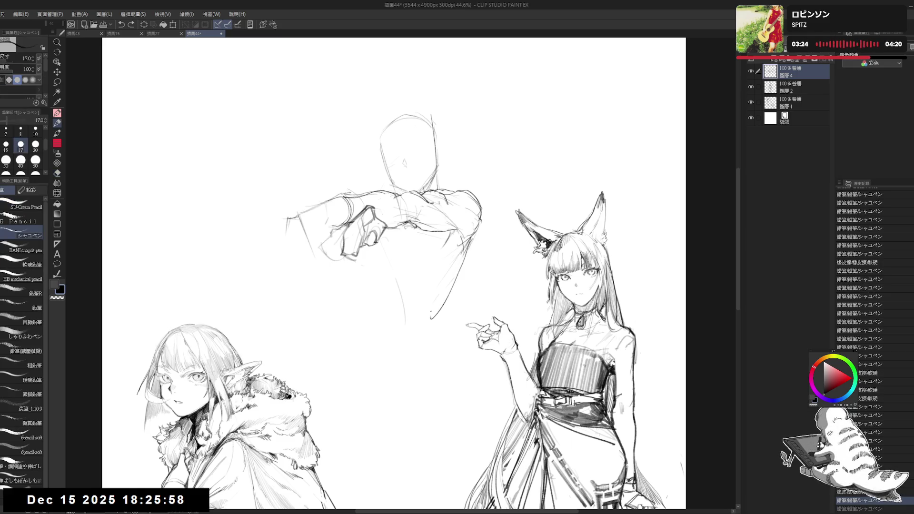
pyautogui.press('e')
pyautogui.moveTo(482, 217); pyautogui.dragTo(455, 280)
pyautogui.press('p')
# Draw the torso's left and right side lines down from the shoulders
pyautogui.press('e')
pyautogui.press('p')
pyautogui.moveTo(431, 319); pyautogui.dragTo(394, 407)
pyautogui.hotkey('ctrl', 'z')
pyautogui.press('e')
pyautogui.press('p')
pyautogui.moveTo(454, 281)
pyautogui.mouseDown()
pyautogui.moveTo(431, 318)
pyautogui.moveTo(458, 283)
pyautogui.moveTo(431, 309)
pyautogui.moveTo(405, 385)
pyautogui.mouseUp()
pyautogui.moveTo(344, 299); pyautogui.dragTo(373, 381)
pyautogui.moveTo(373, 288)
pyautogui.mouseDown()
pyautogui.moveTo(349, 329)
pyautogui.moveTo(395, 333)
pyautogui.moveTo(437, 314)
pyautogui.moveTo(387, 335)
pyautogui.mouseUp()
pyautogui.hotkey('ctrl', 'z')
pyautogui.click(425, 335)
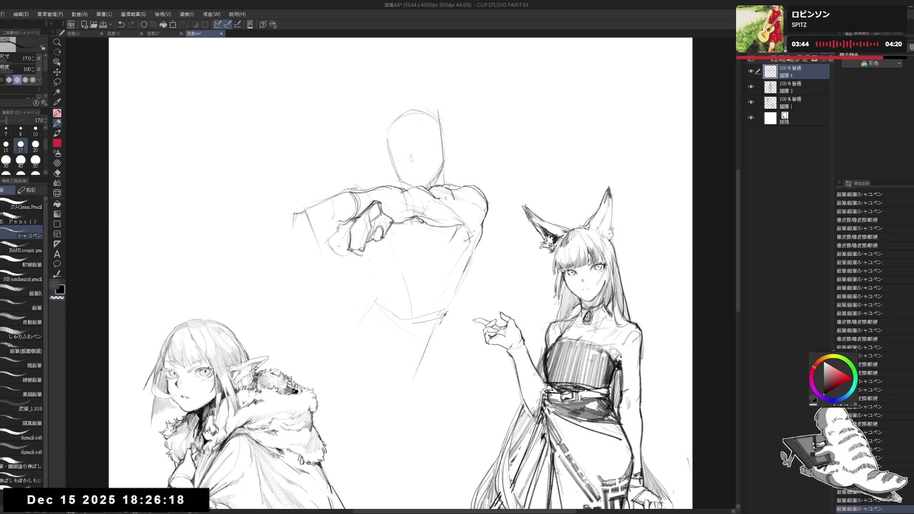
# Erase lines near the arm and refine small marks on the forearm and chin
pyautogui.moveTo(407, 241); pyautogui.dragTo(405, 244)
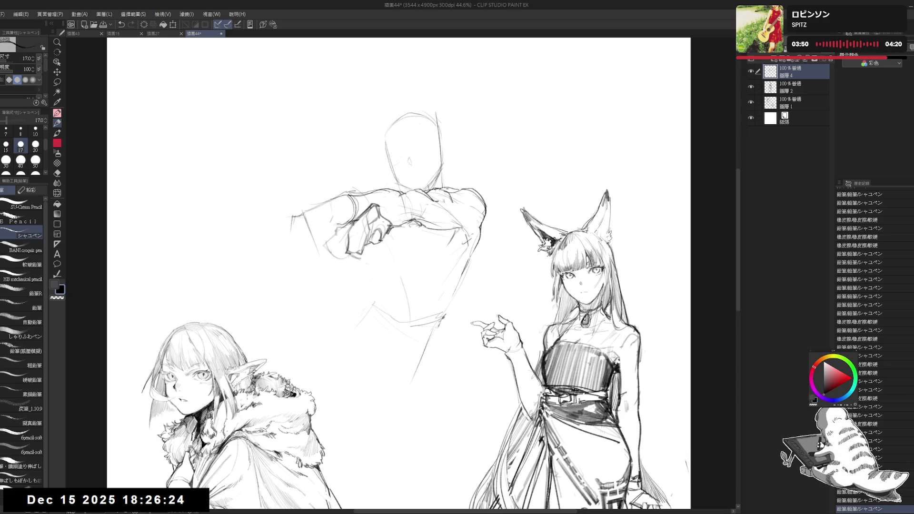
pyautogui.press('e')
pyautogui.moveTo(421, 236)
pyautogui.mouseDown()
pyautogui.moveTo(405, 218)
pyautogui.moveTo(409, 223)
pyautogui.mouseUp()
pyautogui.press('p')
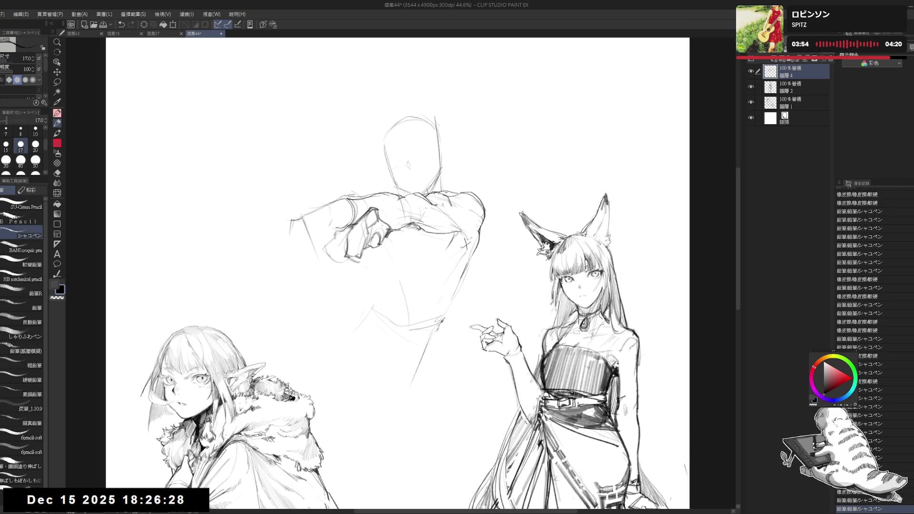
pyautogui.click(321, 237)
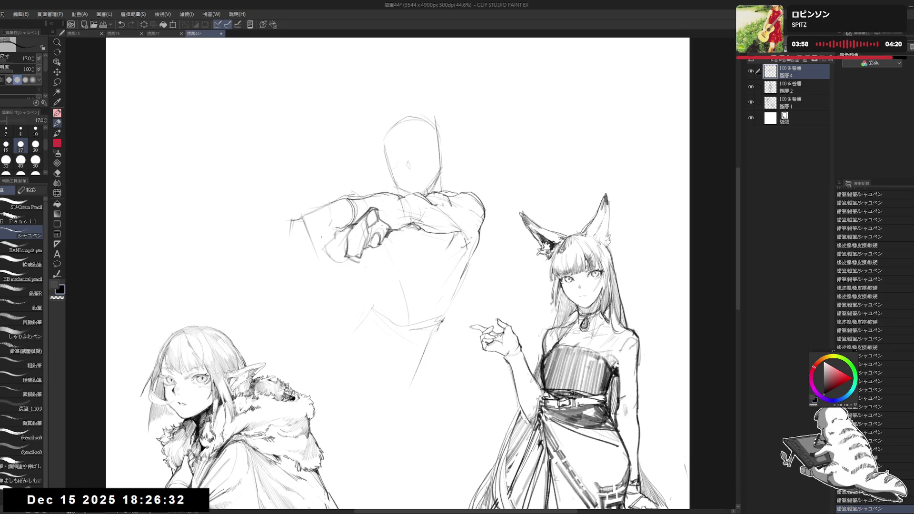
pyautogui.moveTo(398, 238); pyautogui.dragTo(404, 265)
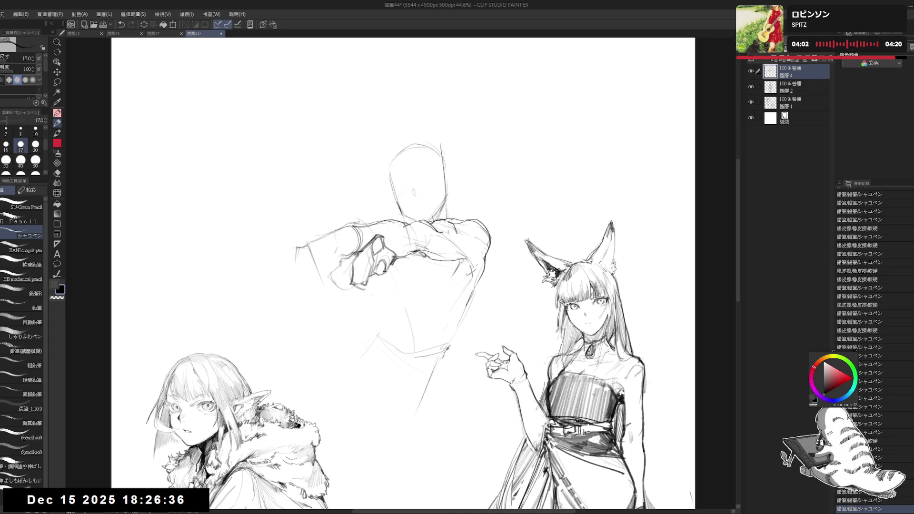
pyautogui.moveTo(400, 218)
pyautogui.mouseDown()
pyautogui.moveTo(408, 206)
pyautogui.moveTo(429, 217)
pyautogui.moveTo(422, 224)
pyautogui.mouseUp()
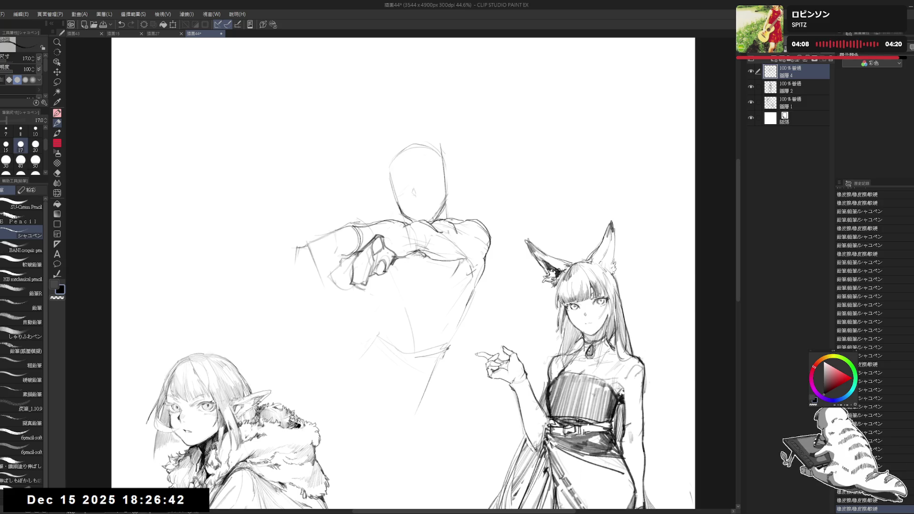
pyautogui.scroll(-2, 424, 273)
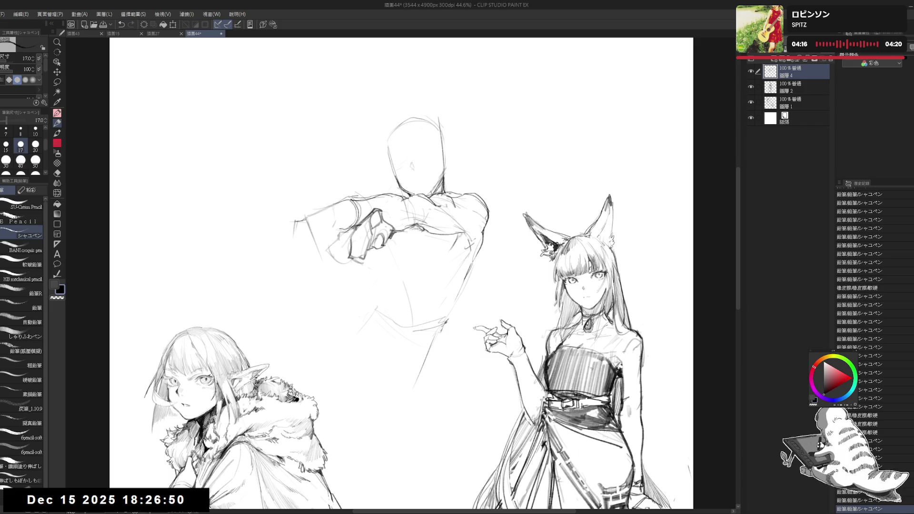
pyautogui.click(470, 215)
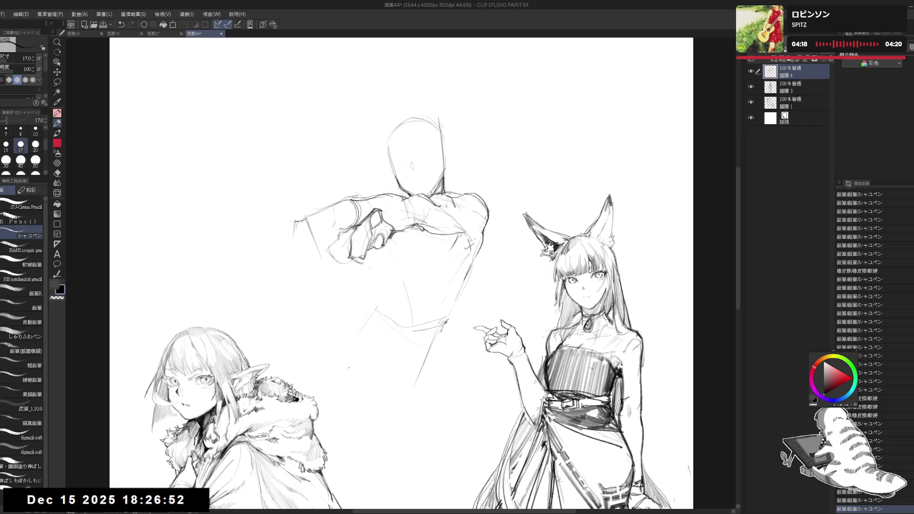
pyautogui.moveTo(355, 340); pyautogui.dragTo(336, 372)
# Sketch the middle figure's lower body and rework the torso's right edge
pyautogui.moveTo(435, 257); pyautogui.dragTo(411, 434)
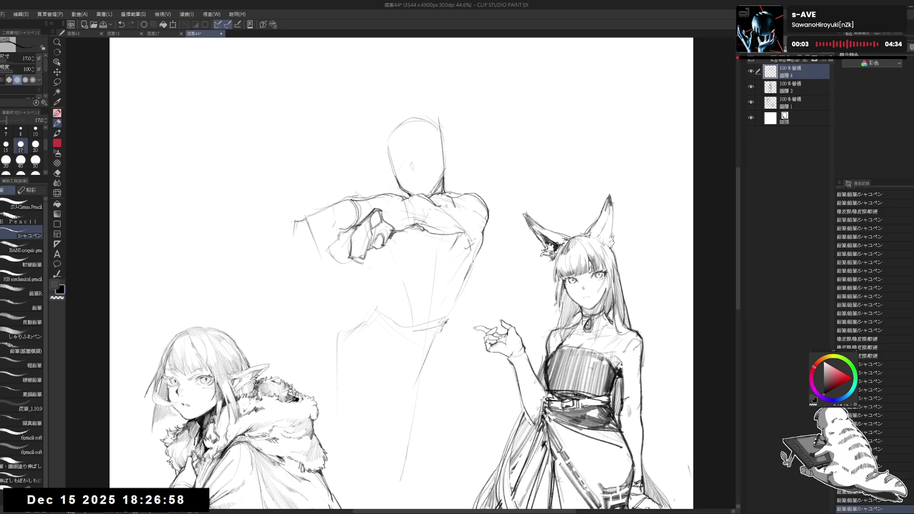
pyautogui.moveTo(467, 277); pyautogui.dragTo(450, 301)
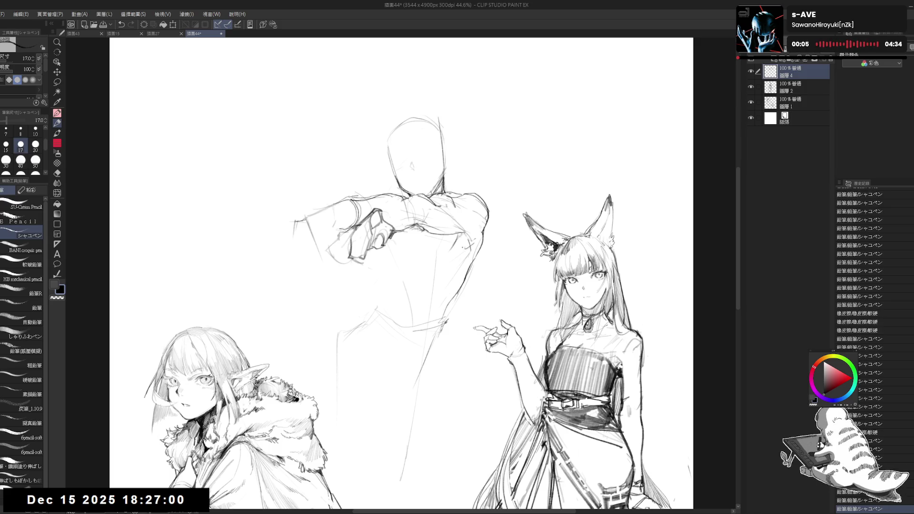
pyautogui.moveTo(458, 251); pyautogui.dragTo(449, 292)
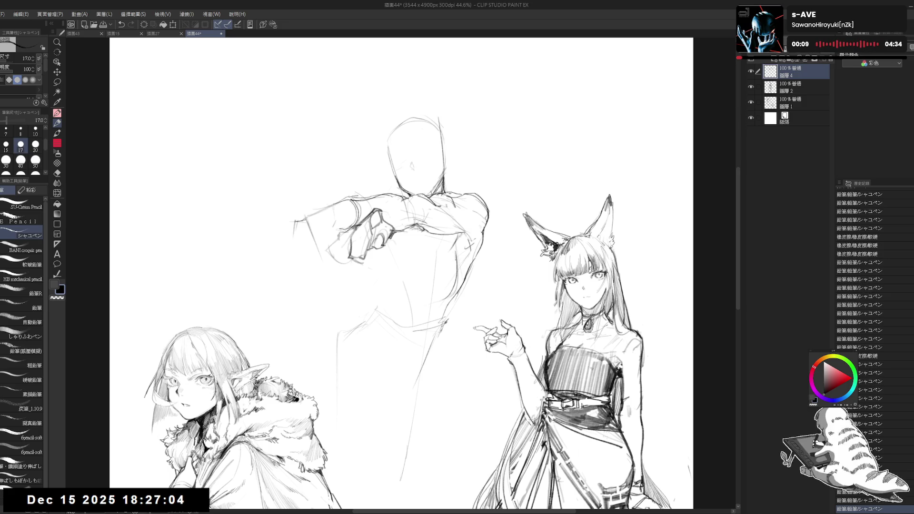
pyautogui.press('e')
pyautogui.moveTo(454, 250); pyautogui.dragTo(451, 288)
pyautogui.press('p')
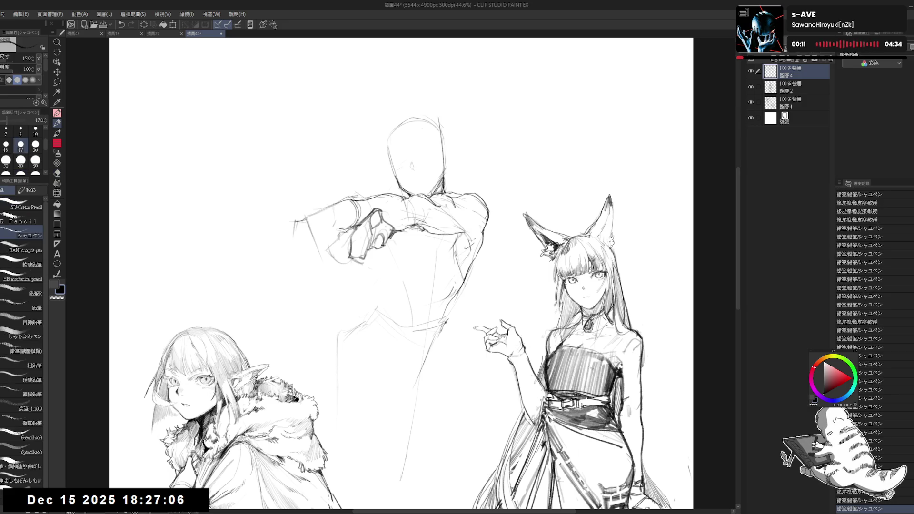
pyautogui.press('e')
pyautogui.press('p')
pyautogui.moveTo(457, 251)
pyautogui.mouseDown()
pyautogui.moveTo(455, 280)
pyautogui.moveTo(438, 302)
pyautogui.mouseUp()
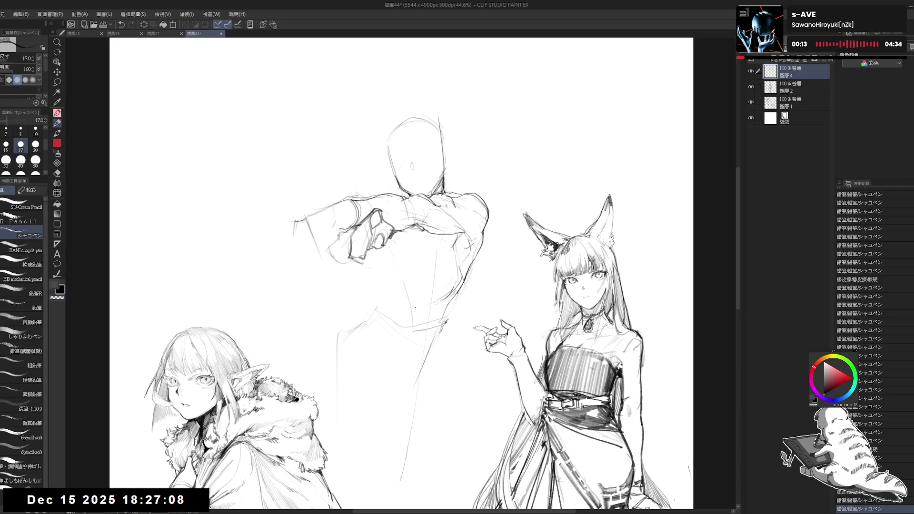
pyautogui.press('e')
pyautogui.moveTo(478, 273); pyautogui.dragTo(466, 288)
pyautogui.press('p')
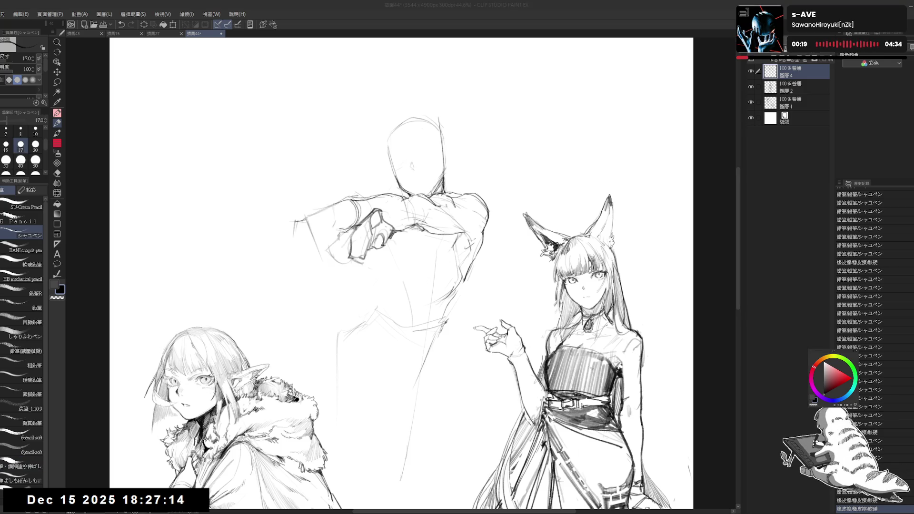
pyautogui.press('e')
pyautogui.moveTo(451, 276)
pyautogui.mouseDown()
pyautogui.moveTo(440, 295)
pyautogui.moveTo(454, 285)
pyautogui.mouseUp()
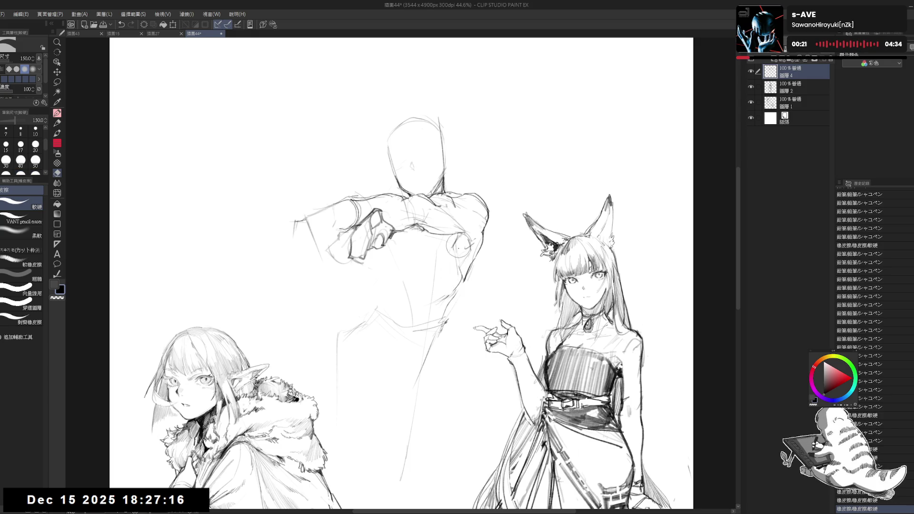
pyautogui.press('p')
# Rework the torso's left lines with faint pencil strokes and eraser passes
pyautogui.moveTo(442, 230); pyautogui.dragTo(450, 233)
pyautogui.moveTo(445, 231); pyautogui.dragTo(454, 232)
pyautogui.moveTo(372, 257); pyautogui.dragTo(383, 292)
pyautogui.press('e')
pyautogui.moveTo(367, 257); pyautogui.dragTo(402, 305)
pyautogui.moveTo(381, 281); pyautogui.dragTo(424, 292)
pyautogui.press('p')
pyautogui.click(380, 288)
pyautogui.moveTo(372, 275); pyautogui.dragTo(387, 290)
# Clean up the torso's right side, restoring its contour line
pyautogui.press('e')
pyautogui.moveTo(454, 259)
pyautogui.mouseDown()
pyautogui.moveTo(464, 286)
pyautogui.moveTo(436, 299)
pyautogui.mouseUp()
pyautogui.press('p')
pyautogui.press('e')
pyautogui.moveTo(443, 243)
pyautogui.mouseDown()
pyautogui.moveTo(466, 269)
pyautogui.moveTo(447, 297)
pyautogui.mouseUp()
pyautogui.press('p')
pyautogui.hotkey('ctrl', 'z')
pyautogui.moveTo(450, 286); pyautogui.dragTo(440, 302)
# Draw a diagonal line across the chest and sketch the lower torso and hips
pyautogui.moveTo(380, 253); pyautogui.dragTo(492, 288)
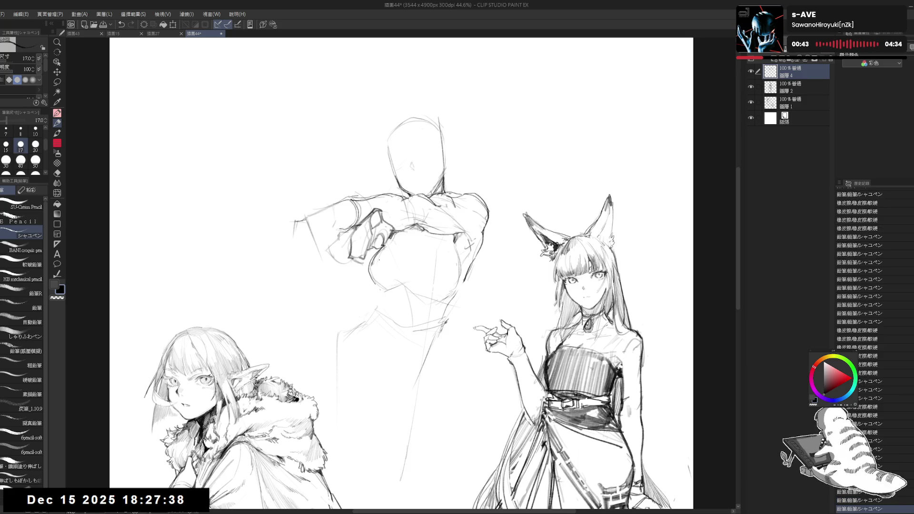
pyautogui.moveTo(367, 290)
pyautogui.mouseDown()
pyautogui.moveTo(456, 371)
pyautogui.moveTo(437, 386)
pyautogui.mouseUp()
pyautogui.moveTo(379, 332); pyautogui.dragTo(415, 456)
pyautogui.press('e')
pyautogui.moveTo(435, 393); pyautogui.dragTo(433, 339)
pyautogui.moveTo(491, 238)
pyautogui.mouseDown()
pyautogui.moveTo(485, 247)
pyautogui.moveTo(459, 224)
pyautogui.moveTo(467, 215)
pyautogui.moveTo(461, 222)
pyautogui.moveTo(452, 212)
pyautogui.moveTo(435, 285)
pyautogui.moveTo(426, 282)
pyautogui.moveTo(432, 265)
pyautogui.mouseUp()
pyautogui.press('p')
# Erase stray marks near the waist and torso, adding a tiny mark by the fist
pyautogui.press('e')
pyautogui.press('p')
pyautogui.press('e')
pyautogui.press('p')
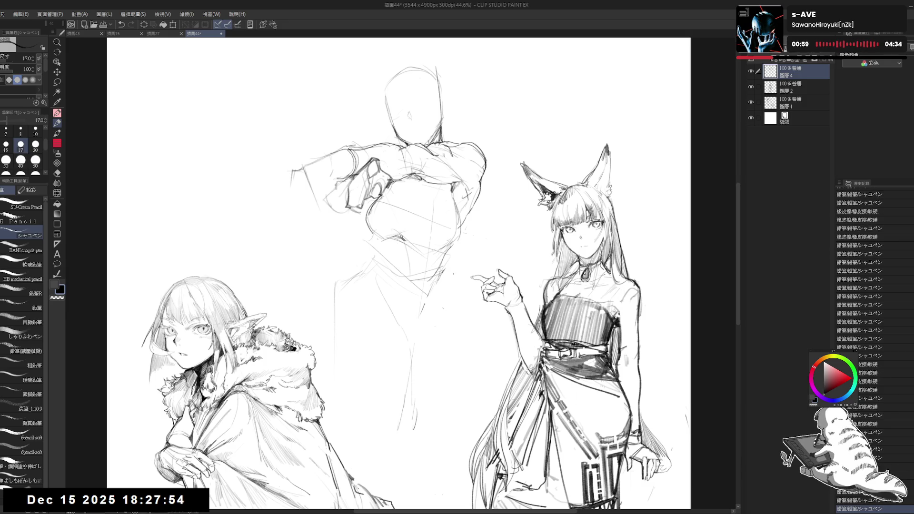
pyautogui.press('e')
pyautogui.moveTo(424, 219); pyautogui.dragTo(398, 245)
pyautogui.press('p')
pyautogui.moveTo(377, 209)
pyautogui.mouseDown()
pyautogui.moveTo(364, 228)
pyautogui.moveTo(383, 234)
pyautogui.moveTo(376, 238)
pyautogui.moveTo(373, 222)
pyautogui.mouseUp()
pyautogui.press('e')
pyautogui.press('p')
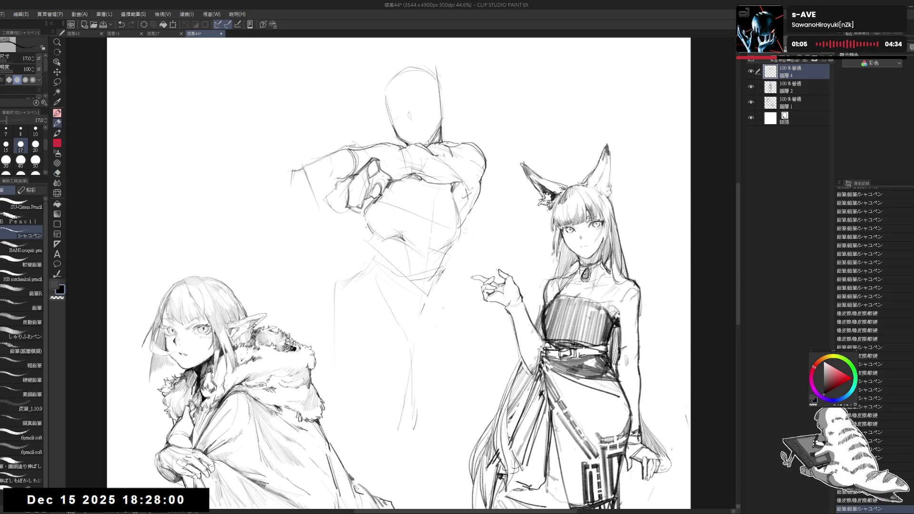
pyautogui.press('e')
pyautogui.moveTo(438, 216)
pyautogui.mouseDown()
pyautogui.moveTo(414, 224)
pyautogui.moveTo(404, 209)
pyautogui.moveTo(450, 197)
pyautogui.mouseUp()
pyautogui.press('p')
pyautogui.press('e')
pyautogui.press('p')
# Refine the chest marks, then begin scaling the middle figure with Ctrl+T
pyautogui.moveTo(447, 193); pyautogui.dragTo(452, 200)
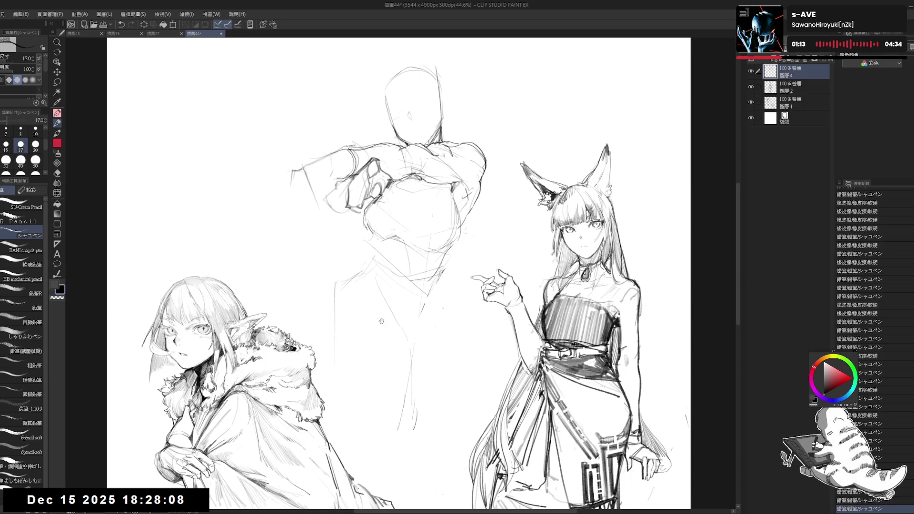
pyautogui.moveTo(383, 320); pyautogui.dragTo(394, 297)
pyautogui.moveTo(457, 259); pyautogui.dragTo(445, 248)
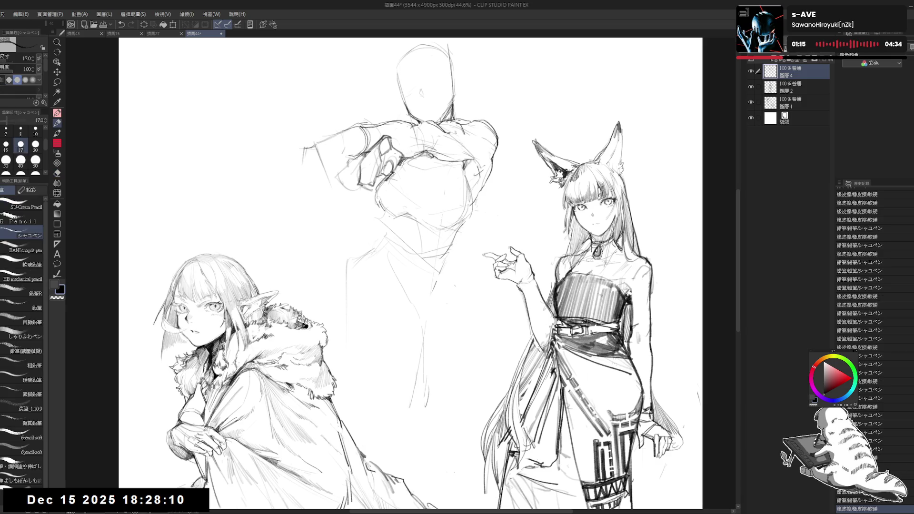
pyautogui.moveTo(369, 243)
pyautogui.mouseDown()
pyautogui.moveTo(390, 223)
pyautogui.moveTo(381, 212)
pyautogui.moveTo(414, 220)
pyautogui.mouseUp()
pyautogui.click(372, 240)
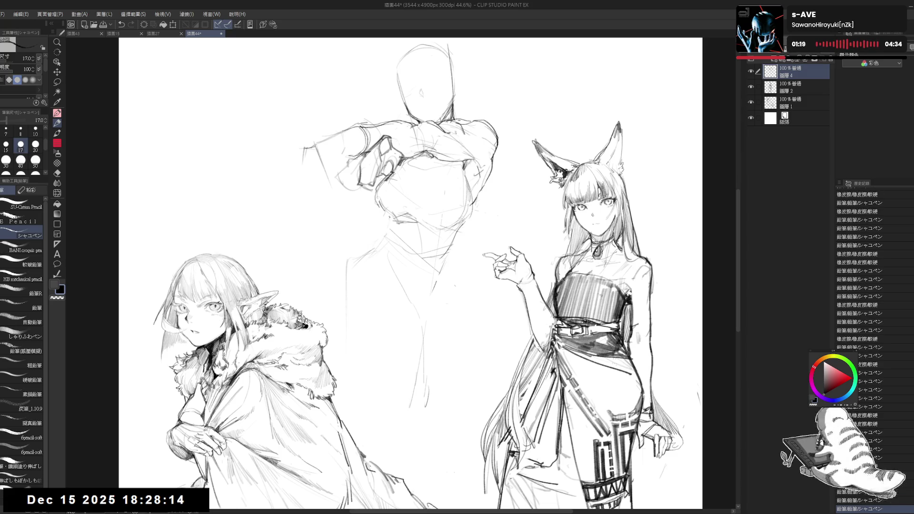
pyautogui.moveTo(390, 48); pyautogui.dragTo(405, 93)
pyautogui.hotkey('ctrl', 't')
# Shrink the middle figure up-right, then sketch its waist, side line and downward center line
pyautogui.moveTo(423, 287)
pyautogui.mouseDown()
pyautogui.moveTo(435, 258)
pyautogui.moveTo(441, 268)
pyautogui.mouseUp()
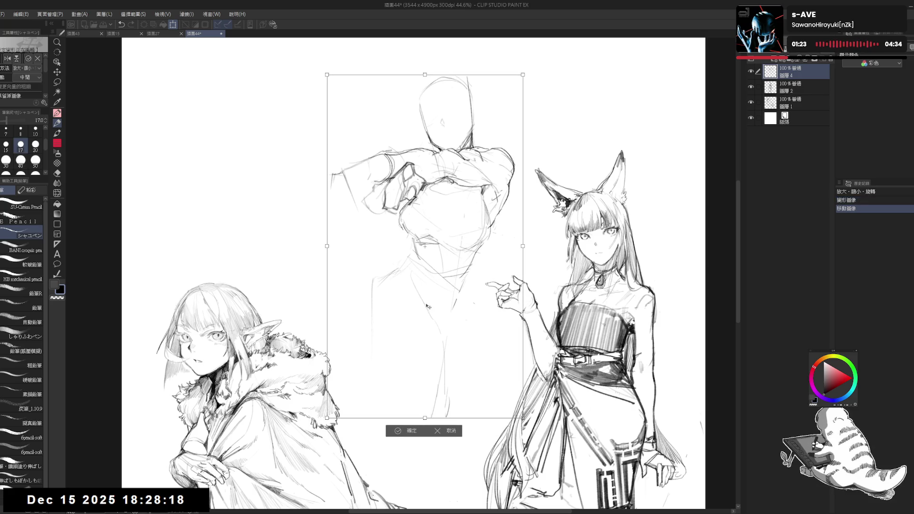
pyautogui.click(409, 431)
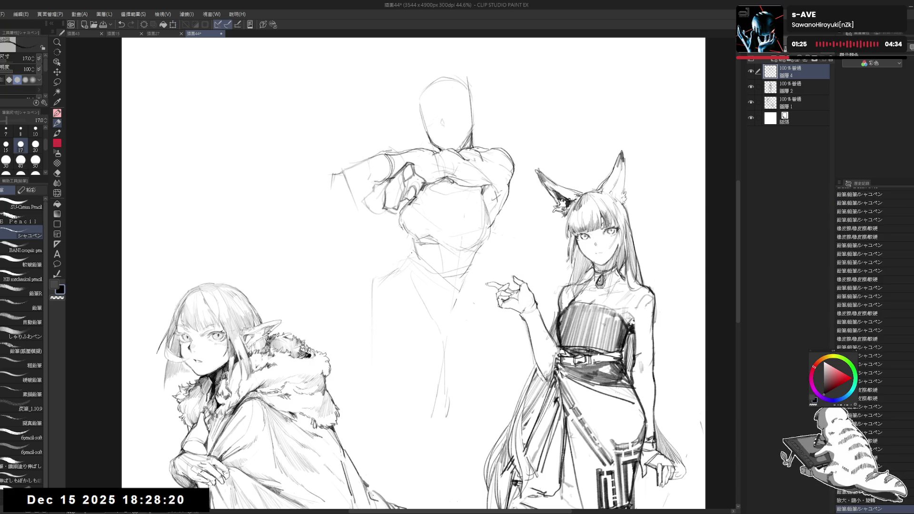
pyautogui.moveTo(413, 241)
pyautogui.mouseDown()
pyautogui.moveTo(414, 254)
pyautogui.moveTo(372, 267)
pyautogui.moveTo(361, 315)
pyautogui.moveTo(419, 333)
pyautogui.mouseUp()
pyautogui.moveTo(461, 312); pyautogui.dragTo(464, 316)
pyautogui.moveTo(466, 273); pyautogui.dragTo(454, 325)
pyautogui.moveTo(461, 290); pyautogui.dragTo(439, 372)
pyautogui.moveTo(466, 274); pyautogui.dragTo(435, 400)
pyautogui.moveTo(418, 458); pyautogui.dragTo(403, 486)
pyautogui.moveTo(404, 476); pyautogui.dragTo(385, 491)
# Erase parts of the middle figure's lower lines
pyautogui.moveTo(452, 371); pyautogui.dragTo(437, 349)
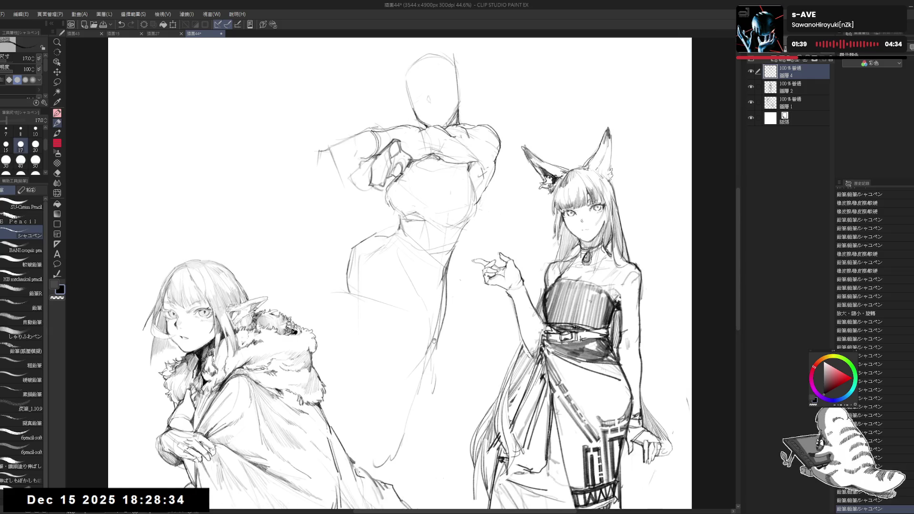
pyautogui.press('e')
pyautogui.moveTo(424, 305); pyautogui.dragTo(418, 400)
pyautogui.moveTo(371, 251)
pyautogui.mouseDown()
pyautogui.moveTo(374, 284)
pyautogui.moveTo(357, 309)
pyautogui.mouseUp()
pyautogui.press('p')
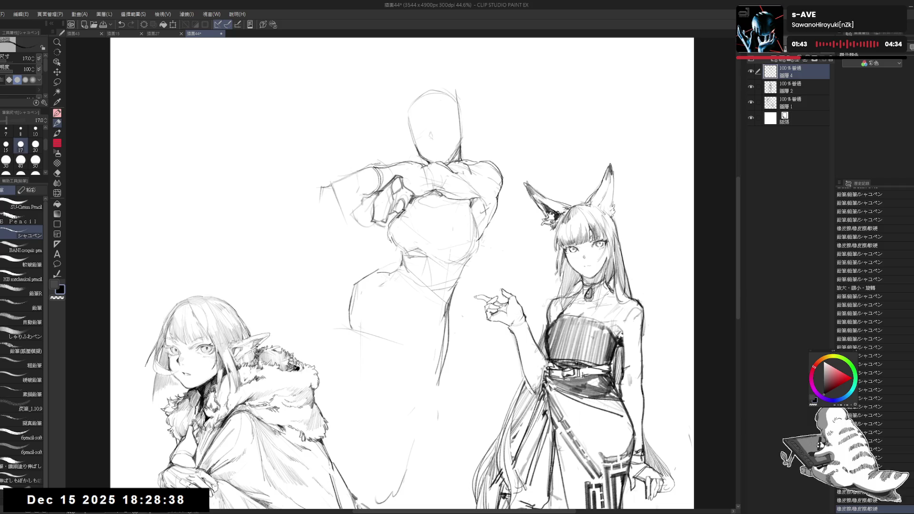
# Add light pencil strokes on the middle figure's chest, plus a small side stroke and dot
pyautogui.moveTo(390, 240); pyautogui.dragTo(416, 276)
pyautogui.moveTo(402, 237)
pyautogui.mouseDown()
pyautogui.moveTo(421, 269)
pyautogui.moveTo(402, 259)
pyautogui.mouseUp()
pyautogui.moveTo(405, 245)
pyautogui.mouseDown()
pyautogui.moveTo(409, 257)
pyautogui.moveTo(385, 289)
pyautogui.moveTo(426, 293)
pyautogui.mouseUp()
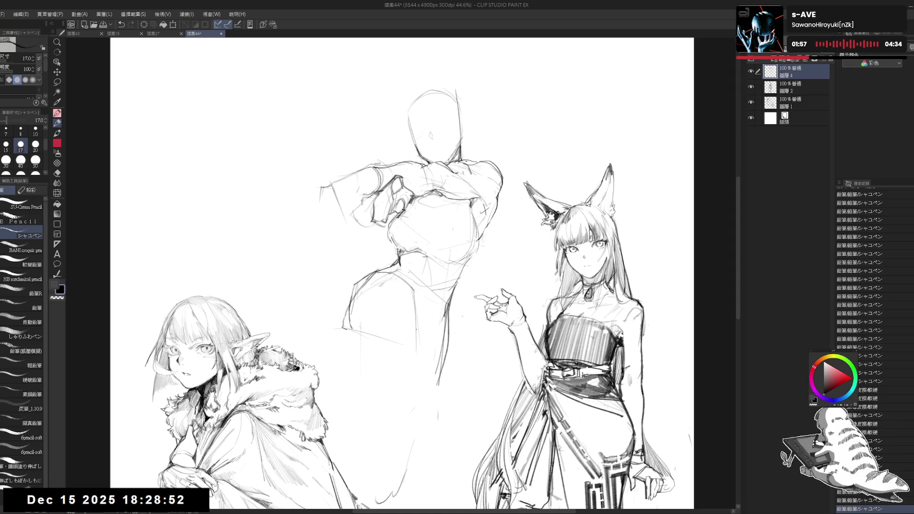
pyautogui.moveTo(348, 330); pyautogui.dragTo(356, 344)
pyautogui.moveTo(474, 380); pyautogui.dragTo(478, 387)
pyautogui.click(477, 386)
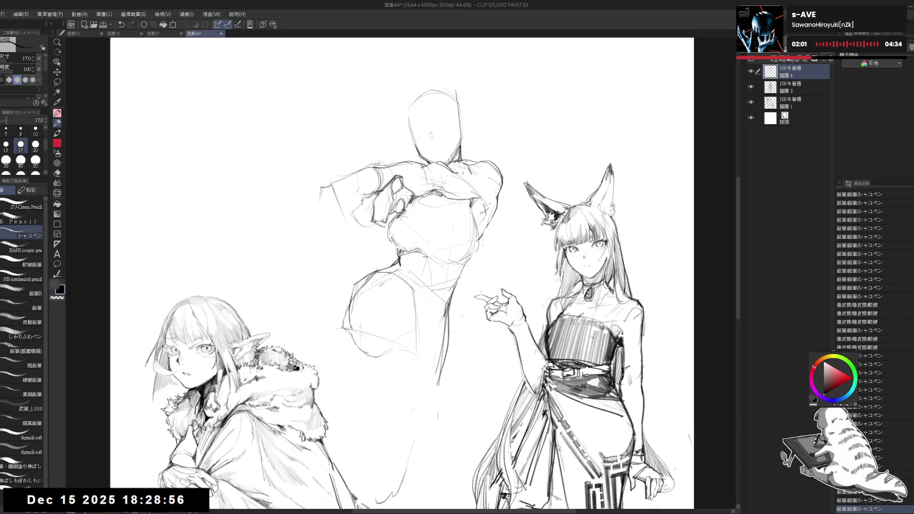
# Erase marks on the lower body and extend the middle figure's lower-left outline
pyautogui.scroll(-1, 505, 209)
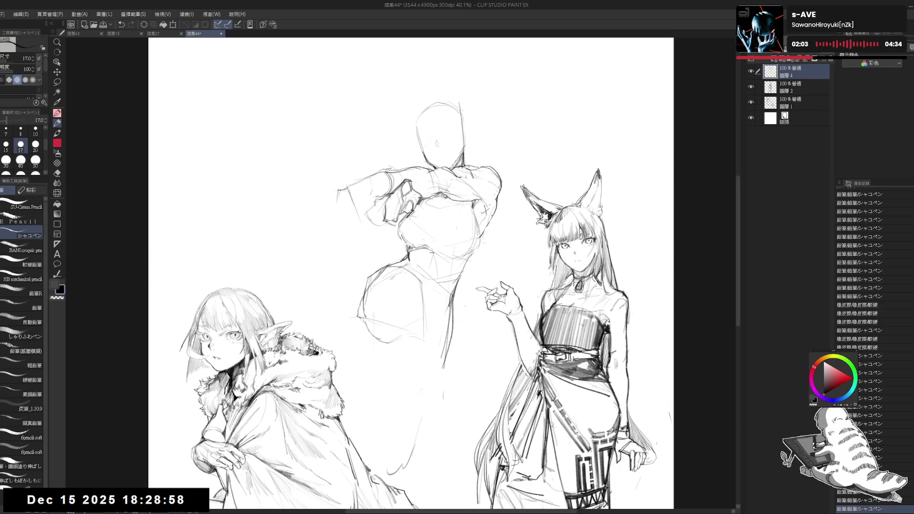
pyautogui.moveTo(408, 375); pyautogui.dragTo(423, 347)
pyautogui.moveTo(474, 271); pyautogui.dragTo(499, 298)
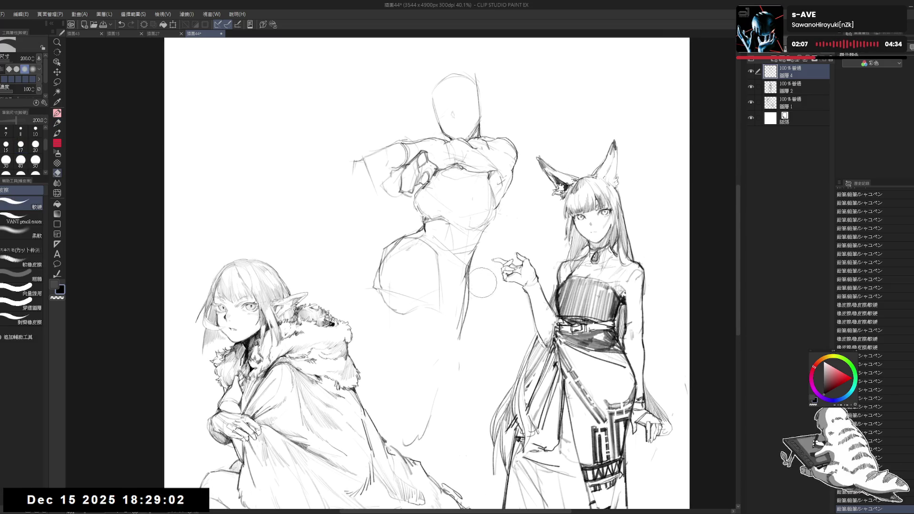
pyautogui.click(397, 267)
pyautogui.moveTo(375, 306); pyautogui.dragTo(396, 328)
pyautogui.moveTo(428, 285)
pyautogui.mouseDown()
pyautogui.moveTo(433, 303)
pyautogui.moveTo(423, 290)
pyautogui.mouseUp()
# Rework the middle figure's lower right contour by erasing and redrawing it
pyautogui.moveTo(453, 335); pyautogui.dragTo(461, 274)
pyautogui.moveTo(431, 365); pyautogui.dragTo(428, 388)
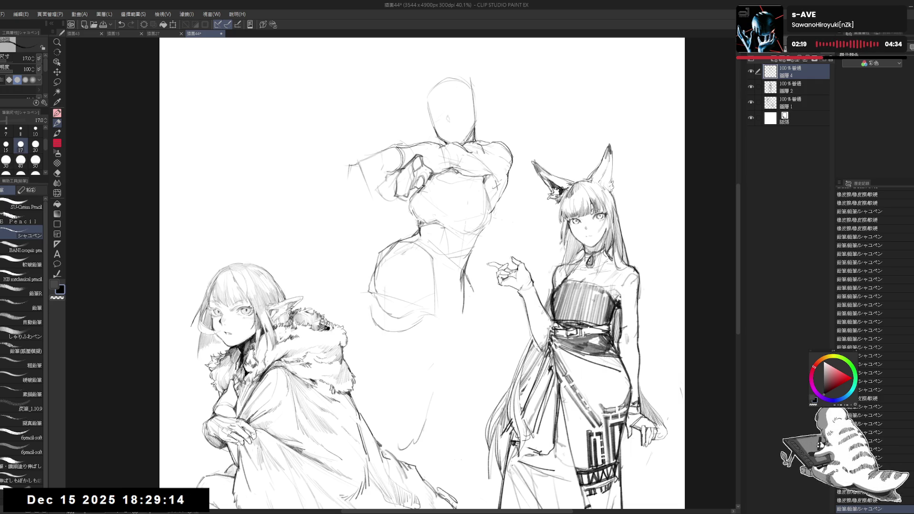
pyautogui.moveTo(464, 276); pyautogui.dragTo(461, 333)
pyautogui.moveTo(452, 281)
pyautogui.mouseDown()
pyautogui.moveTo(441, 291)
pyautogui.moveTo(455, 304)
pyautogui.moveTo(465, 286)
pyautogui.moveTo(464, 305)
pyautogui.moveTo(448, 305)
pyautogui.moveTo(470, 265)
pyautogui.mouseUp()
pyautogui.press('e')
pyautogui.press('p')
pyautogui.click(422, 323)
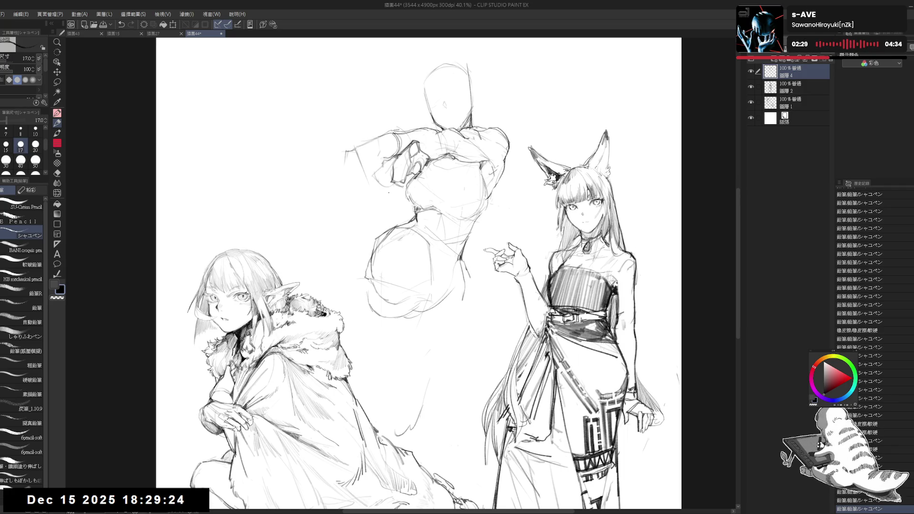
# Erase small bits of the figure, undo a stroke, and redraw it faintly
pyautogui.press('e')
pyautogui.moveTo(410, 329); pyautogui.dragTo(452, 309)
pyautogui.press('p')
pyautogui.moveTo(404, 209)
pyautogui.mouseDown()
pyautogui.moveTo(405, 249)
pyautogui.moveTo(433, 210)
pyautogui.moveTo(486, 216)
pyautogui.moveTo(486, 195)
pyautogui.mouseUp()
pyautogui.press('e')
pyautogui.press('p')
pyautogui.hotkey('ctrl', 'z')
pyautogui.moveTo(476, 230)
pyautogui.mouseDown()
pyautogui.moveTo(490, 198)
pyautogui.moveTo(483, 208)
pyautogui.mouseUp()
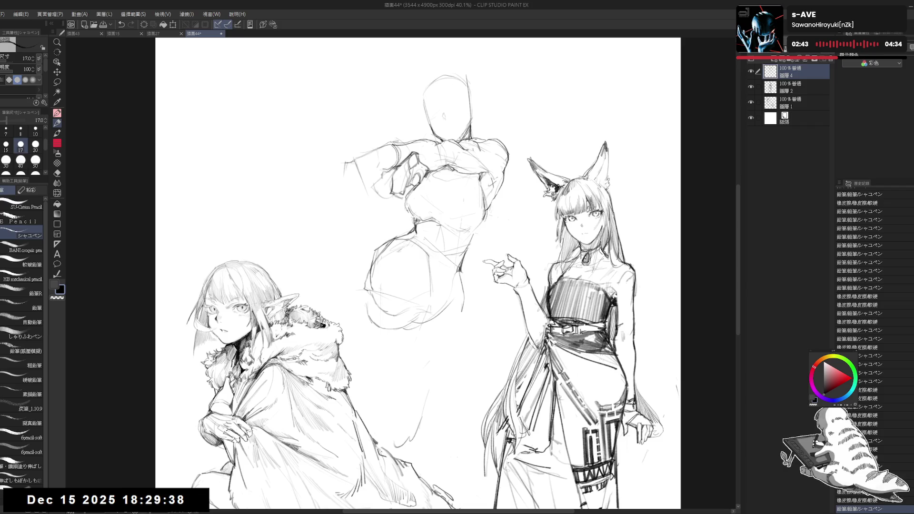
# Sketch the middle figure's bent leg, erasing and redrawing the lower leg lines
pyautogui.moveTo(460, 265); pyautogui.dragTo(467, 252)
pyautogui.moveTo(459, 262); pyautogui.dragTo(466, 253)
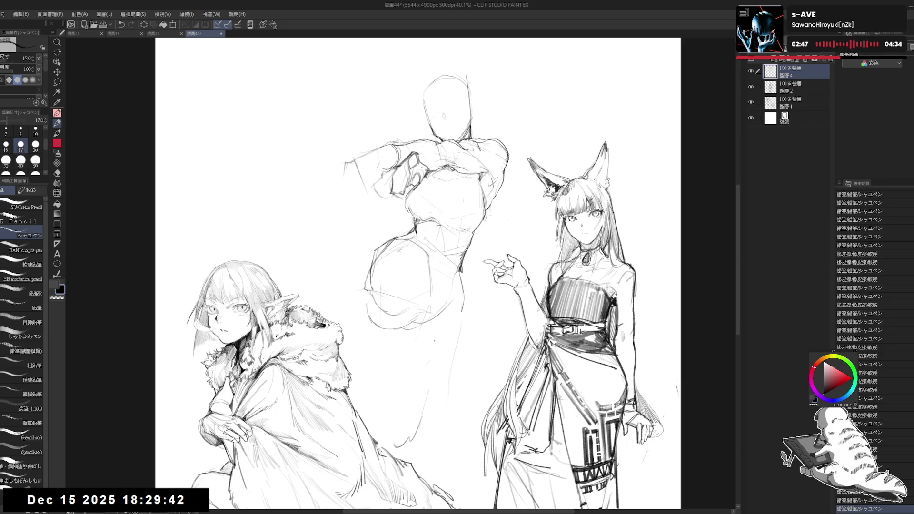
pyautogui.moveTo(417, 339); pyautogui.dragTo(431, 362)
pyautogui.moveTo(431, 361); pyautogui.dragTo(459, 378)
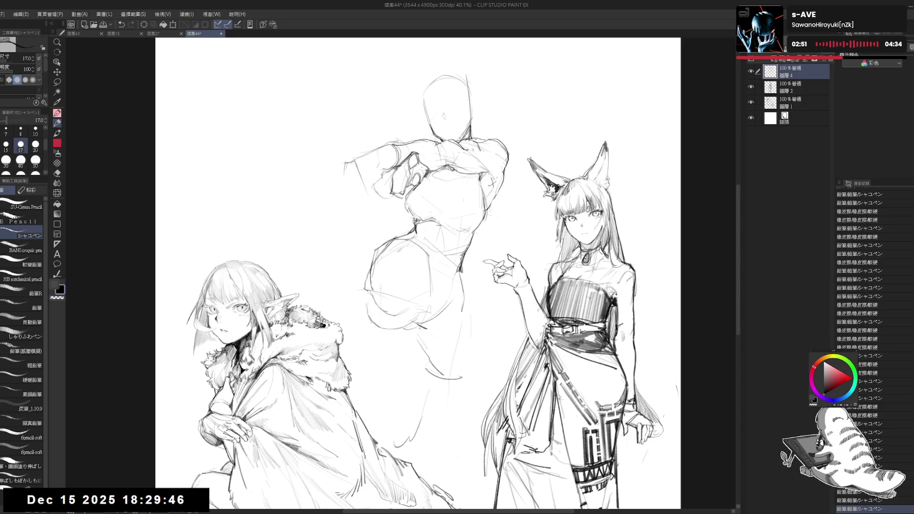
pyautogui.press('e')
pyautogui.moveTo(419, 348); pyautogui.dragTo(431, 369)
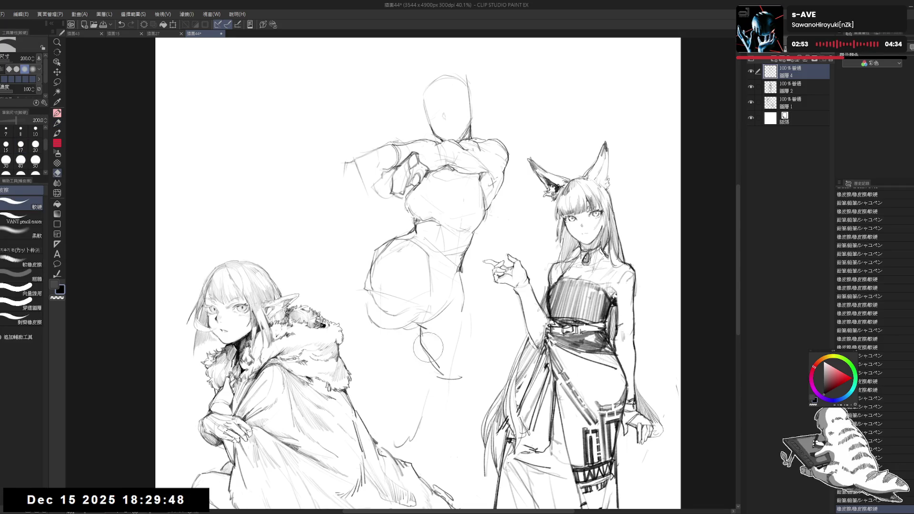
pyautogui.press('p')
pyautogui.moveTo(416, 329)
pyautogui.mouseDown()
pyautogui.moveTo(450, 381)
pyautogui.moveTo(416, 345)
pyautogui.mouseUp()
# Sketch the rounded hip lines and erase stray marks on the leg
pyautogui.press('e')
pyautogui.press('p')
pyautogui.moveTo(469, 292); pyautogui.dragTo(480, 335)
pyautogui.press('e')
pyautogui.press('p')
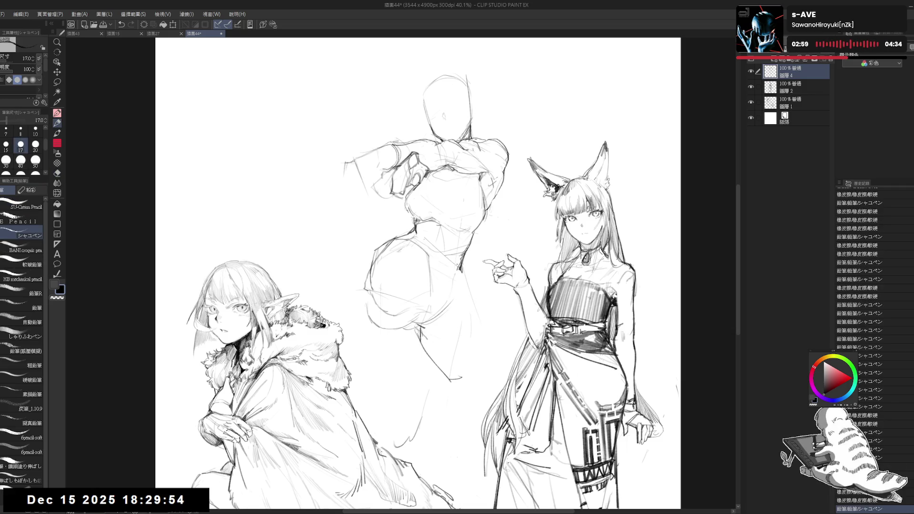
pyautogui.moveTo(460, 273)
pyautogui.mouseDown()
pyautogui.moveTo(488, 348)
pyautogui.moveTo(482, 329)
pyautogui.moveTo(488, 383)
pyautogui.mouseUp()
pyautogui.press('e')
pyautogui.moveTo(415, 321)
pyautogui.mouseDown()
pyautogui.moveTo(414, 355)
pyautogui.moveTo(472, 396)
pyautogui.moveTo(436, 410)
pyautogui.mouseUp()
pyautogui.press('p')
# Begin another Ctrl+T transform of the middle figure
pyautogui.press('e')
pyautogui.press('p')
pyautogui.hotkey('ctrl', 't')
# Shrink the middle figure, move it up-left, and confirm the transform
pyautogui.moveTo(428, 448); pyautogui.dragTo(428, 407)
pyautogui.moveTo(428, 333); pyautogui.dragTo(419, 308)
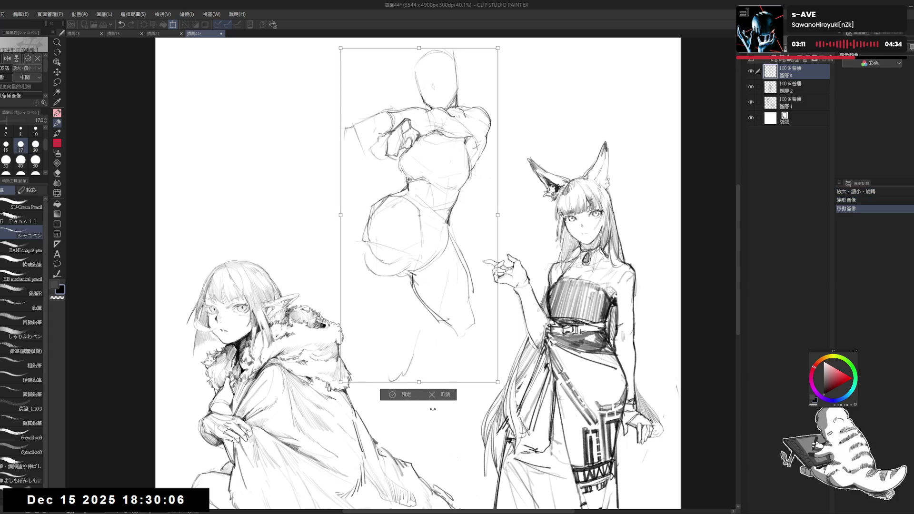
pyautogui.press('Return')
pyautogui.press('e')
# Draw the lower leg and the curve of the foot, then hatch the shoe
pyautogui.press('p')
pyautogui.moveTo(473, 285)
pyautogui.mouseDown()
pyautogui.moveTo(495, 350)
pyautogui.moveTo(461, 364)
pyautogui.moveTo(481, 356)
pyautogui.mouseUp()
pyautogui.press('e')
pyautogui.press('p')
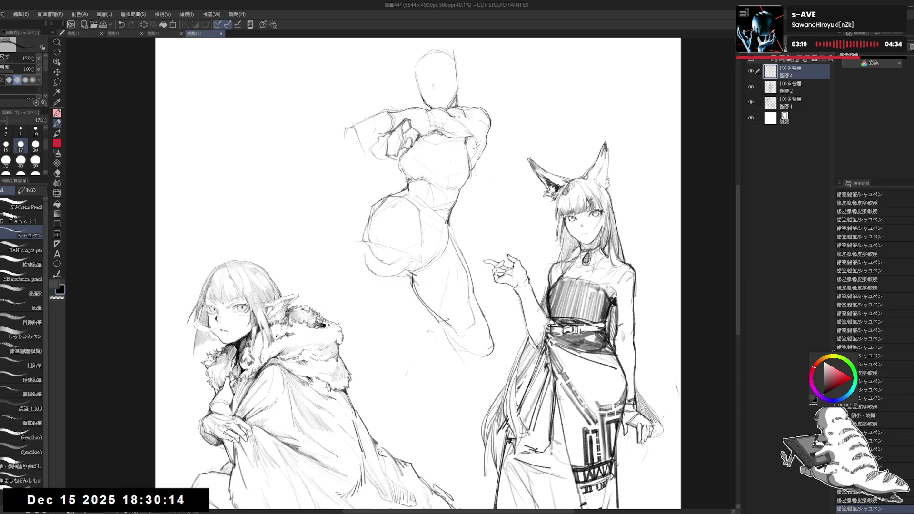
pyautogui.moveTo(429, 327)
pyautogui.mouseDown()
pyautogui.moveTo(438, 351)
pyautogui.moveTo(457, 327)
pyautogui.moveTo(474, 328)
pyautogui.mouseUp()
pyautogui.moveTo(474, 321); pyautogui.dragTo(488, 339)
pyautogui.moveTo(431, 336)
pyautogui.mouseDown()
pyautogui.moveTo(458, 352)
pyautogui.moveTo(436, 344)
pyautogui.moveTo(451, 350)
pyautogui.mouseUp()
pyautogui.moveTo(442, 335); pyautogui.dragTo(466, 351)
pyautogui.moveTo(452, 353); pyautogui.dragTo(493, 343)
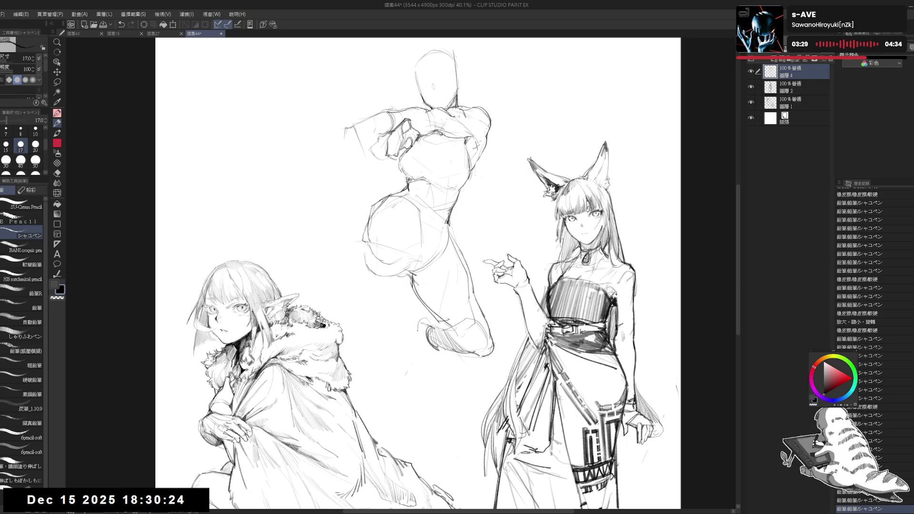
# Darken the shoe's hatching and outline the bottom of the foot
pyautogui.moveTo(417, 333)
pyautogui.mouseDown()
pyautogui.moveTo(424, 346)
pyautogui.moveTo(413, 326)
pyautogui.moveTo(414, 345)
pyautogui.moveTo(426, 341)
pyautogui.mouseUp()
pyautogui.moveTo(424, 329); pyautogui.dragTo(421, 374)
pyautogui.moveTo(418, 355)
pyautogui.mouseDown()
pyautogui.moveTo(423, 375)
pyautogui.moveTo(443, 390)
pyautogui.mouseUp()
pyautogui.press('e')
pyautogui.press('p')
pyautogui.moveTo(416, 347); pyautogui.dragTo(425, 383)
pyautogui.press('e')
pyautogui.moveTo(400, 329); pyautogui.dragTo(422, 357)
pyautogui.press('p')
# Darken torso lines, sketch the hip, and rework the leg line
pyautogui.moveTo(401, 243); pyautogui.dragTo(356, 254)
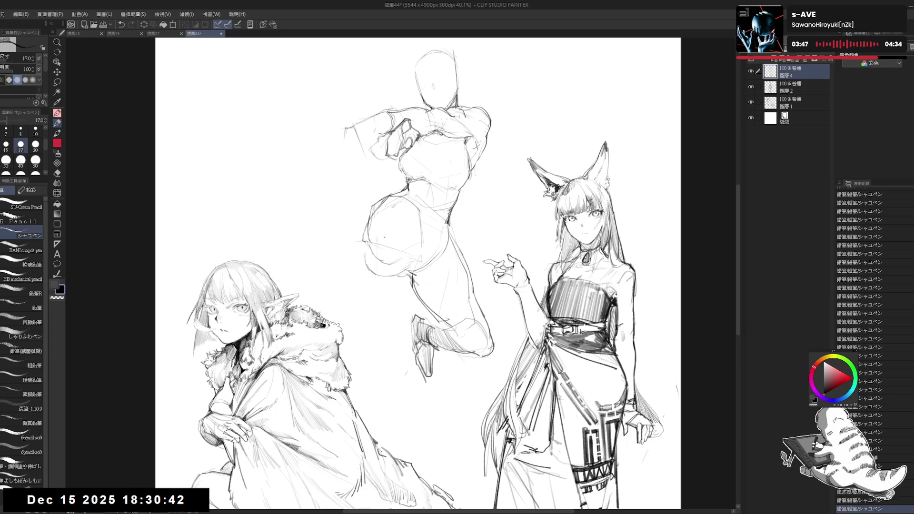
pyautogui.moveTo(406, 223); pyautogui.dragTo(398, 244)
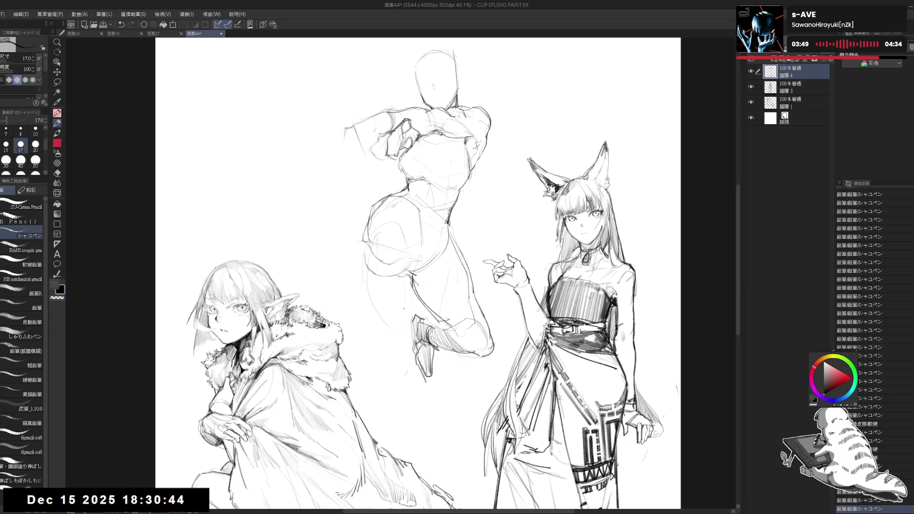
pyautogui.press('e')
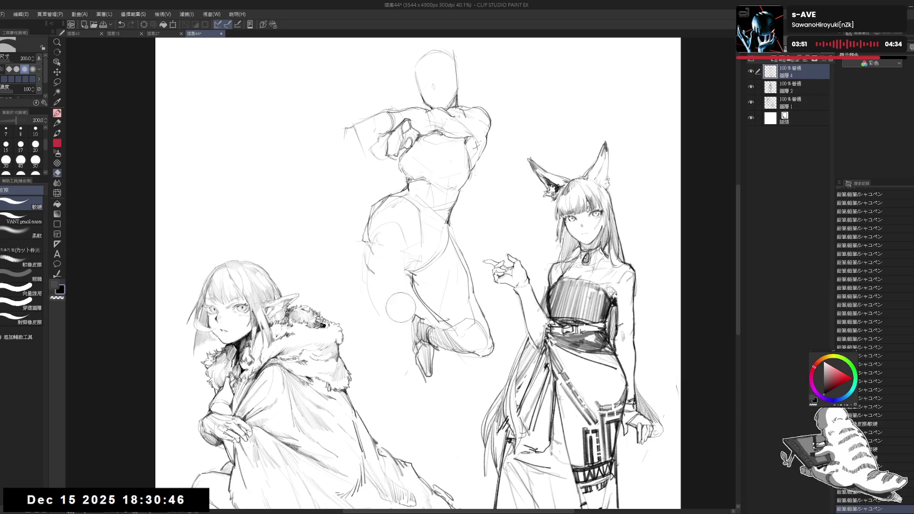
pyautogui.moveTo(403, 320); pyautogui.dragTo(390, 314)
pyautogui.press('p')
pyautogui.moveTo(397, 241)
pyautogui.mouseDown()
pyautogui.moveTo(366, 284)
pyautogui.moveTo(395, 291)
pyautogui.moveTo(379, 338)
pyautogui.moveTo(408, 315)
pyautogui.moveTo(388, 351)
pyautogui.mouseUp()
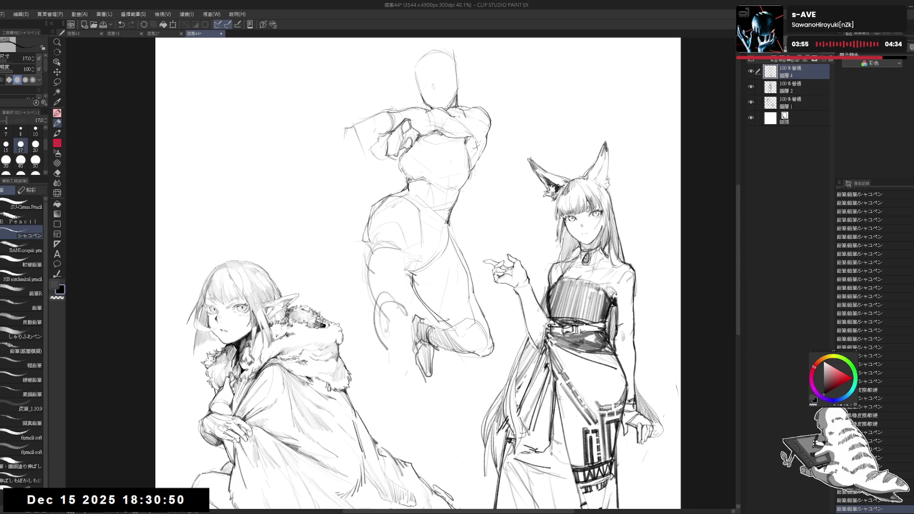
pyautogui.press('e')
pyautogui.moveTo(395, 295); pyautogui.dragTo(380, 343)
pyautogui.moveTo(381, 309)
pyautogui.mouseDown()
pyautogui.moveTo(410, 291)
pyautogui.moveTo(381, 333)
pyautogui.moveTo(388, 346)
pyautogui.mouseUp()
pyautogui.press('p')
# Clean up the leg lines and redraw the leaping figure's thigh stroke
pyautogui.press('e')
pyautogui.moveTo(365, 252)
pyautogui.mouseDown()
pyautogui.moveTo(356, 236)
pyautogui.moveTo(376, 257)
pyautogui.mouseUp()
pyautogui.press('p')
pyautogui.moveTo(387, 259); pyautogui.dragTo(391, 264)
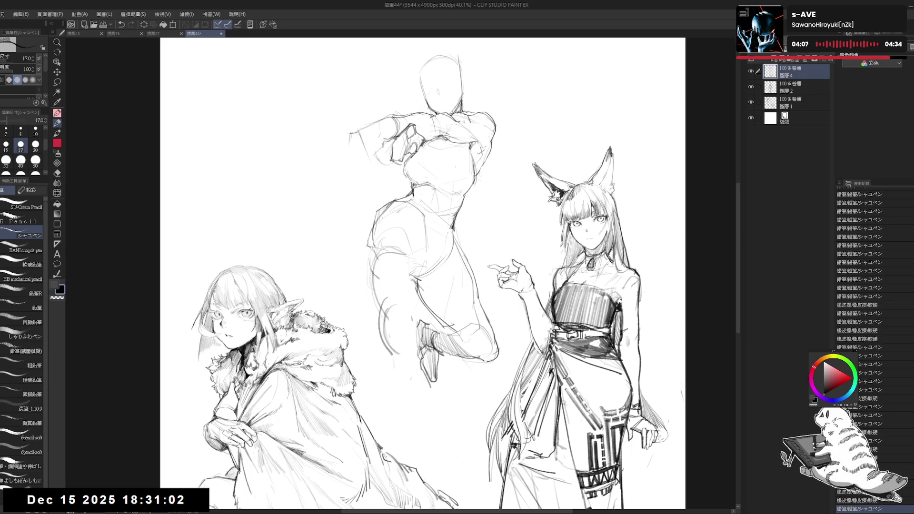
pyautogui.moveTo(383, 209); pyautogui.dragTo(363, 248)
pyautogui.hotkey('ctrl', 'z')
pyautogui.moveTo(388, 203)
pyautogui.mouseDown()
pyautogui.moveTo(369, 227)
pyautogui.moveTo(369, 267)
pyautogui.mouseUp()
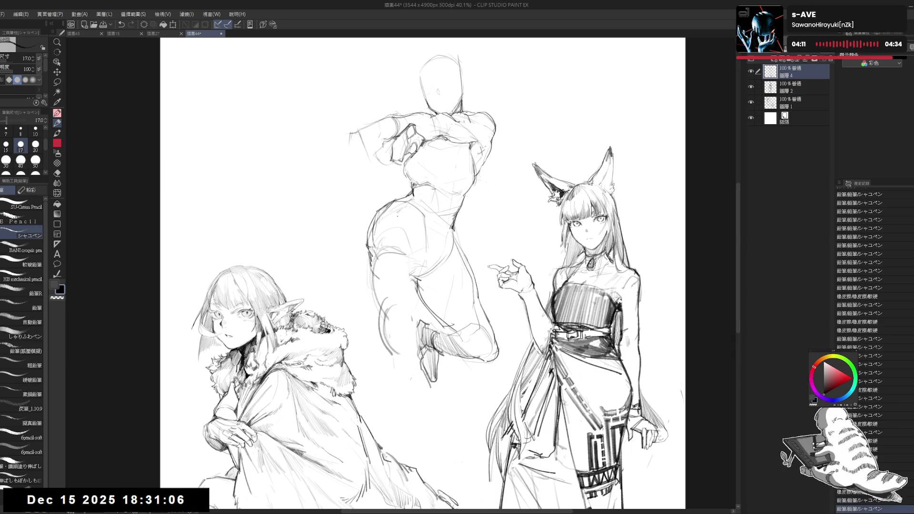
pyautogui.press('e')
pyautogui.moveTo(376, 205); pyautogui.dragTo(370, 243)
pyautogui.press('p')
pyautogui.moveTo(372, 235); pyautogui.dragTo(370, 245)
# Lasso the lower leg, then nudge and rotate it about 12° outward
pyautogui.press('m')
pyautogui.moveTo(426, 270)
pyautogui.mouseDown()
pyautogui.moveTo(441, 407)
pyautogui.moveTo(486, 261)
pyautogui.moveTo(460, 232)
pyautogui.mouseUp()
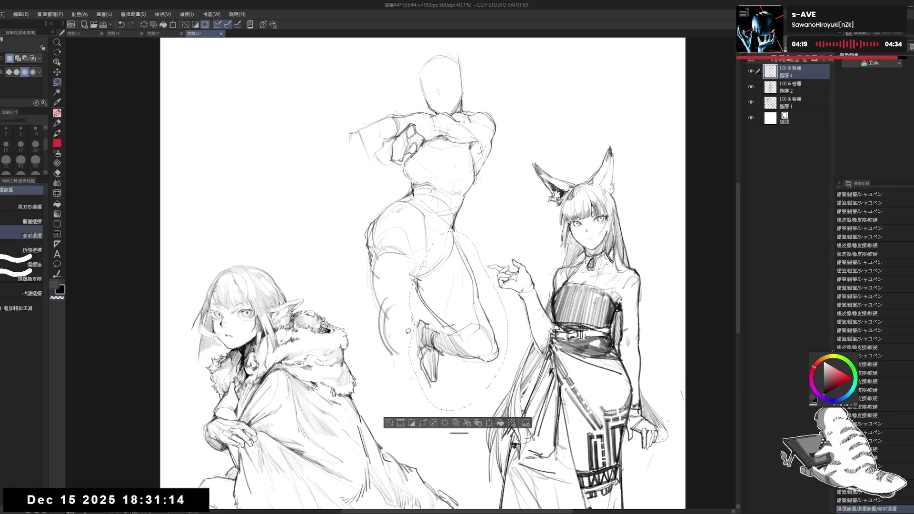
pyautogui.hotkey('ctrl', 't')
pyautogui.moveTo(492, 291); pyautogui.dragTo(491, 293)
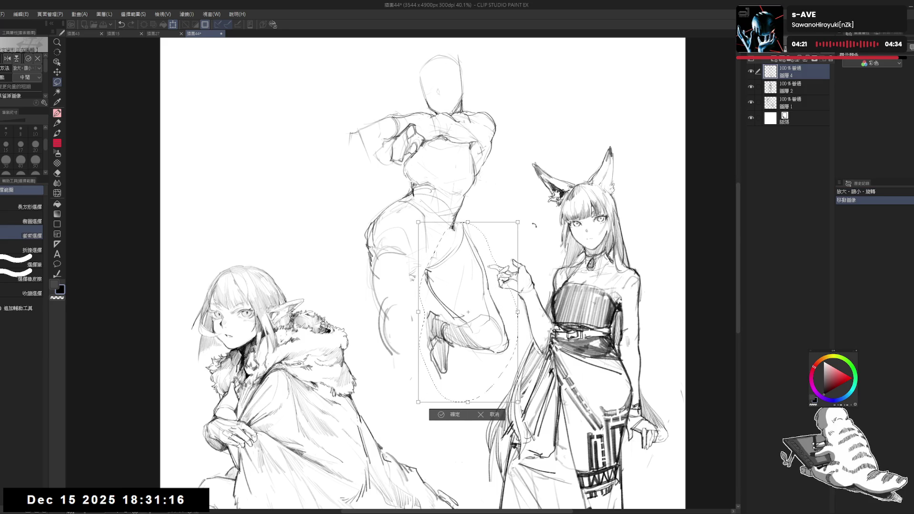
pyautogui.moveTo(536, 229)
pyautogui.mouseDown()
pyautogui.moveTo(511, 223)
pyautogui.moveTo(485, 258)
pyautogui.mouseUp()
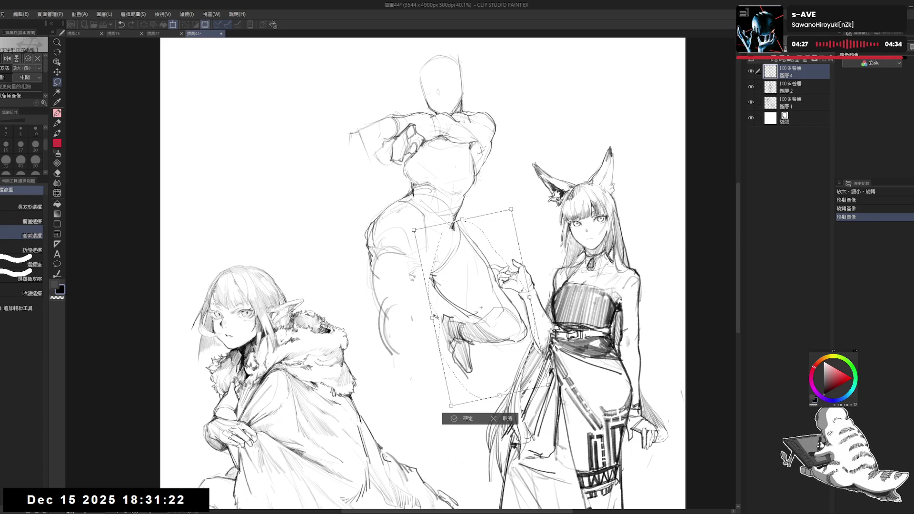
pyautogui.press('Return')
# Erase stray leg strokes, redraw the leg lines, and deselect
pyautogui.moveTo(435, 309)
pyautogui.mouseDown()
pyautogui.moveTo(468, 352)
pyautogui.moveTo(481, 381)
pyautogui.moveTo(471, 395)
pyautogui.mouseUp()
pyautogui.press('e')
pyautogui.moveTo(452, 316); pyautogui.dragTo(500, 357)
pyautogui.press('p')
pyautogui.moveTo(472, 317)
pyautogui.mouseDown()
pyautogui.moveTo(490, 339)
pyautogui.moveTo(476, 346)
pyautogui.moveTo(407, 324)
pyautogui.moveTo(407, 379)
pyautogui.mouseUp()
pyautogui.press('e')
pyautogui.hotkey('ctrl', 'd')
pyautogui.press('p')
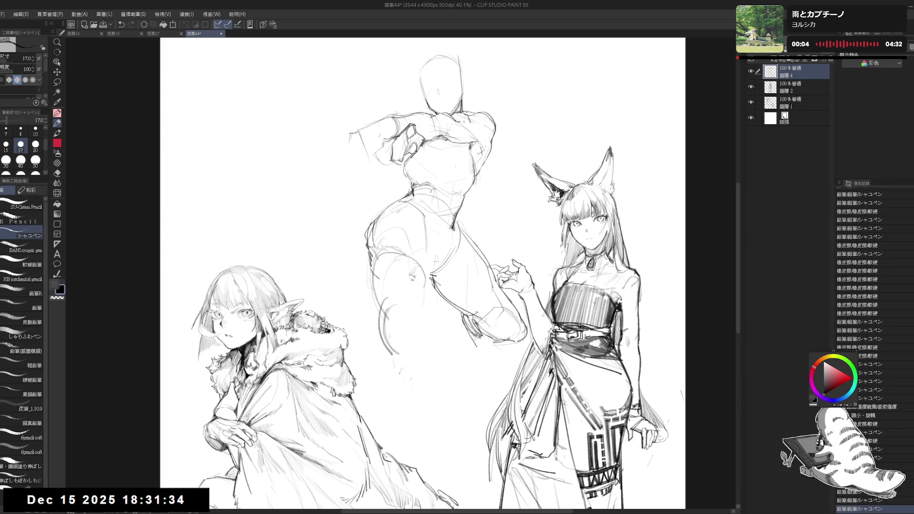
# Redraw the middle figure's thigh to match the new leg angle
pyautogui.moveTo(399, 295)
pyautogui.mouseDown()
pyautogui.moveTo(383, 320)
pyautogui.moveTo(391, 284)
pyautogui.moveTo(416, 291)
pyautogui.moveTo(418, 333)
pyautogui.mouseUp()
pyautogui.press('e')
pyautogui.press('p')
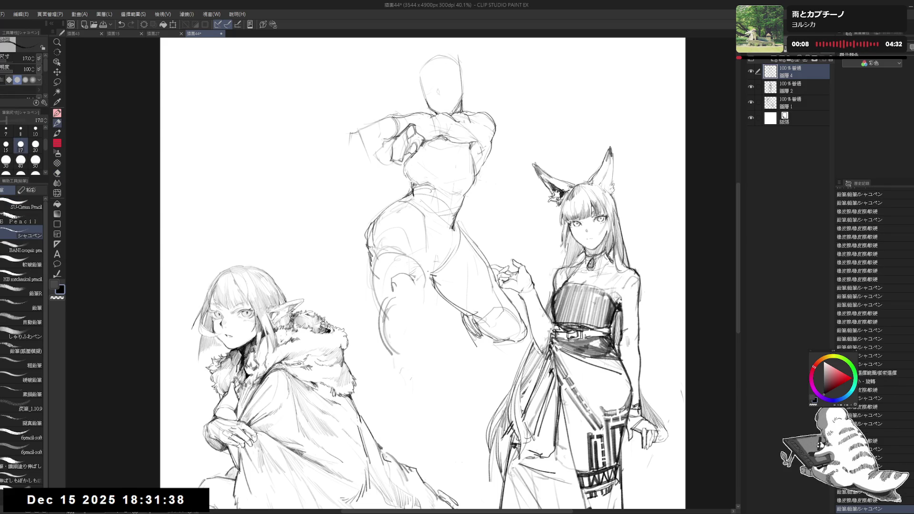
pyautogui.moveTo(418, 283)
pyautogui.mouseDown()
pyautogui.moveTo(448, 295)
pyautogui.moveTo(423, 285)
pyautogui.moveTo(402, 304)
pyautogui.moveTo(409, 300)
pyautogui.mouseUp()
pyautogui.press('e')
pyautogui.press('p')
pyautogui.press('e')
pyautogui.moveTo(391, 262)
pyautogui.mouseDown()
pyautogui.moveTo(426, 300)
pyautogui.moveTo(403, 305)
pyautogui.moveTo(417, 310)
pyautogui.moveTo(395, 319)
pyautogui.mouseUp()
pyautogui.press('p')
# Redraw the middle figure's lower leg with firmer pencil strokes down the shin
pyautogui.press('e')
pyautogui.press('p')
pyautogui.press('e')
pyautogui.press('p')
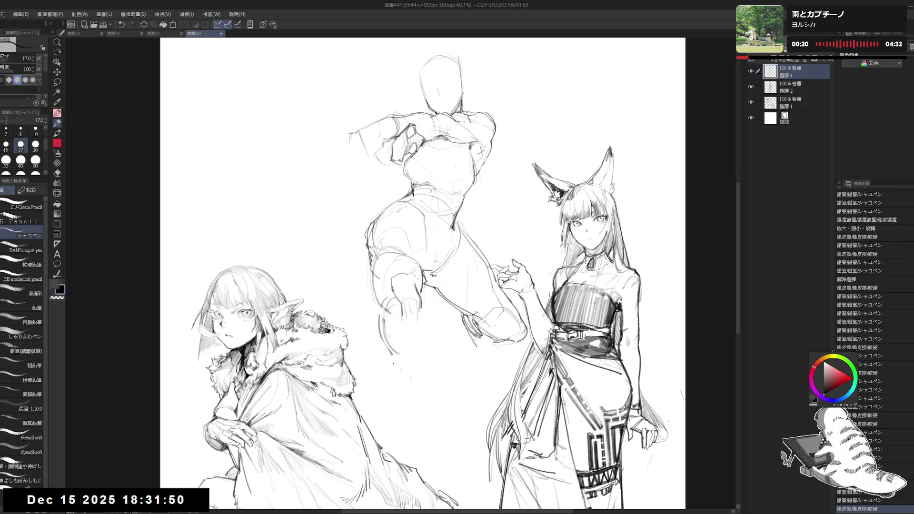
pyautogui.moveTo(385, 350); pyautogui.dragTo(426, 455)
pyautogui.moveTo(431, 412)
pyautogui.mouseDown()
pyautogui.moveTo(423, 447)
pyautogui.moveTo(437, 474)
pyautogui.mouseUp()
pyautogui.moveTo(428, 333)
pyautogui.mouseDown()
pyautogui.moveTo(410, 339)
pyautogui.moveTo(405, 367)
pyautogui.mouseUp()
pyautogui.moveTo(379, 312)
pyautogui.mouseDown()
pyautogui.moveTo(409, 320)
pyautogui.moveTo(428, 396)
pyautogui.mouseUp()
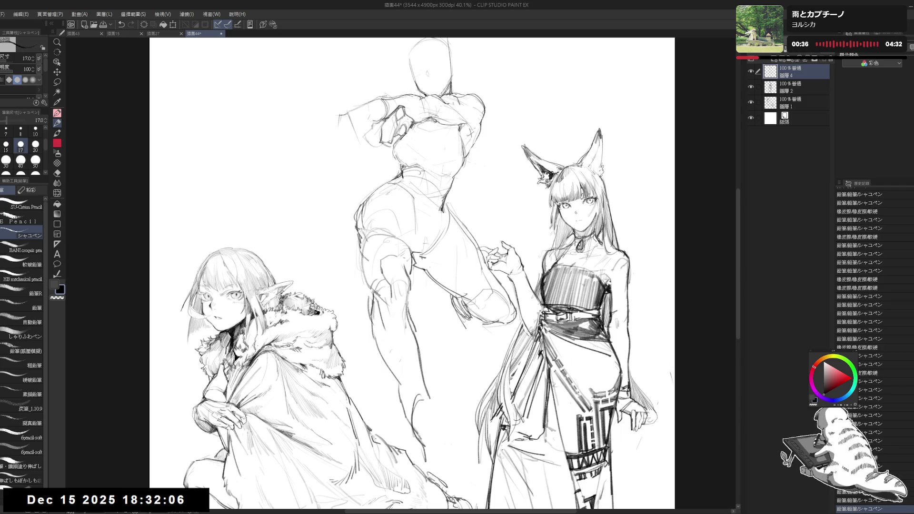
pyautogui.moveTo(408, 304)
pyautogui.mouseDown()
pyautogui.moveTo(424, 381)
pyautogui.moveTo(404, 415)
pyautogui.moveTo(425, 467)
pyautogui.mouseUp()
# Erase stray lines on the leg and sketch the lower leg's contour
pyautogui.moveTo(450, 433)
pyautogui.mouseDown()
pyautogui.moveTo(414, 398)
pyautogui.moveTo(432, 397)
pyautogui.moveTo(408, 386)
pyautogui.mouseUp()
pyautogui.press('e')
pyautogui.press('p')
pyautogui.moveTo(378, 346)
pyautogui.mouseDown()
pyautogui.moveTo(389, 313)
pyautogui.moveTo(381, 328)
pyautogui.moveTo(393, 322)
pyautogui.moveTo(390, 360)
pyautogui.moveTo(415, 443)
pyautogui.mouseUp()
pyautogui.press('e')
pyautogui.press('p')
pyautogui.moveTo(386, 386); pyautogui.dragTo(413, 440)
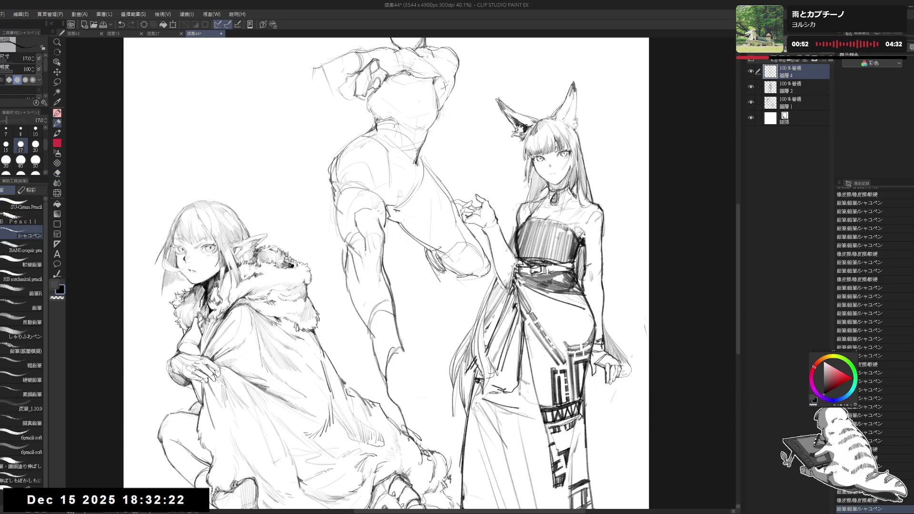
pyautogui.moveTo(396, 352); pyautogui.dragTo(403, 360)
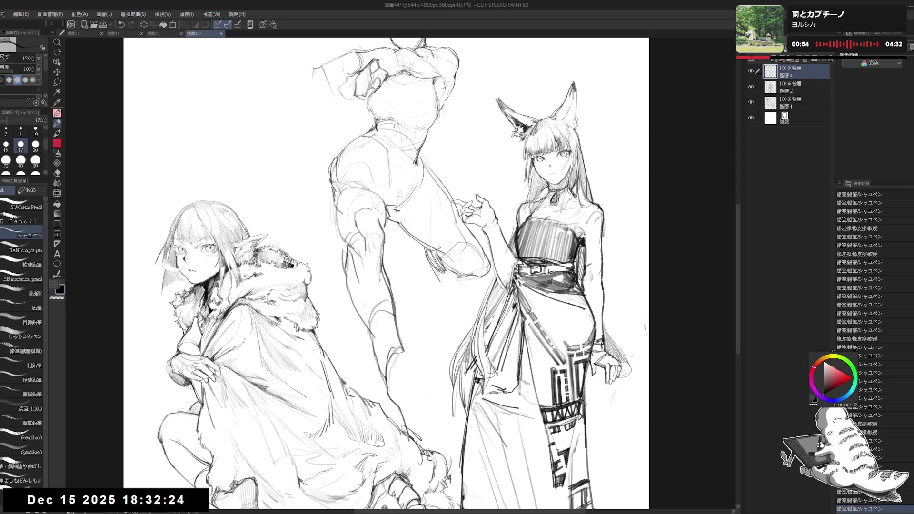
# Clear old lines around the lower leg and darken it, finishing with a pointed foot
pyautogui.hotkey('ctrl', '-')
pyautogui.press('e')
pyautogui.moveTo(410, 405)
pyautogui.mouseDown()
pyautogui.moveTo(416, 422)
pyautogui.moveTo(407, 410)
pyautogui.mouseUp()
pyautogui.press('p')
pyautogui.moveTo(392, 347); pyautogui.dragTo(399, 400)
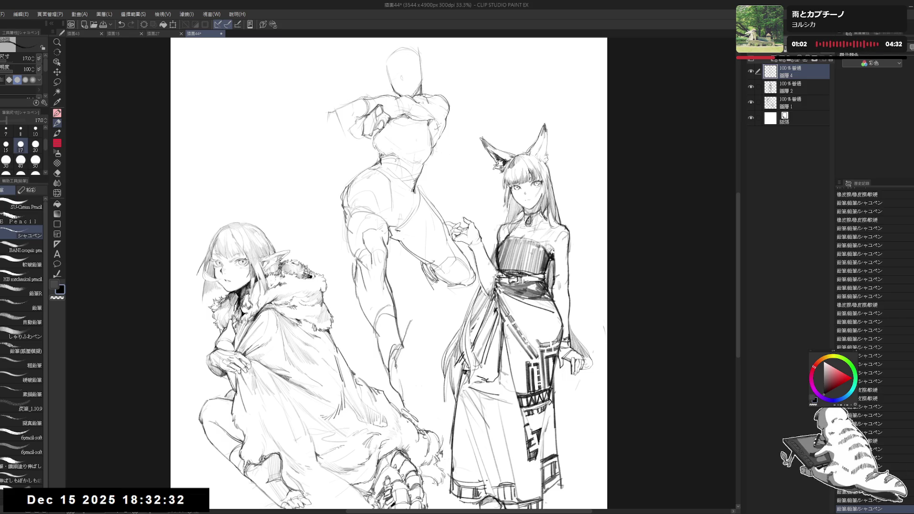
pyautogui.moveTo(404, 367); pyautogui.dragTo(402, 376)
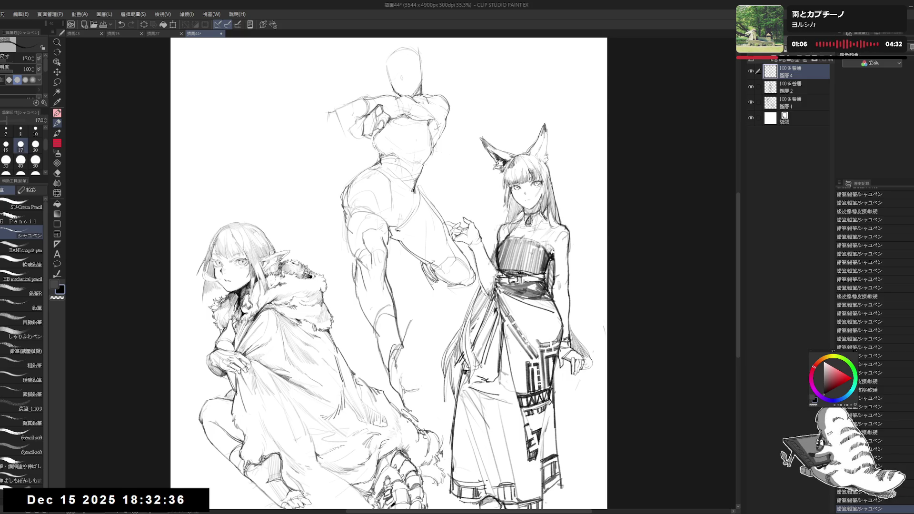
pyautogui.moveTo(407, 391)
pyautogui.mouseDown()
pyautogui.moveTo(397, 408)
pyautogui.moveTo(420, 390)
pyautogui.mouseUp()
pyautogui.press('e')
pyautogui.moveTo(410, 335); pyautogui.dragTo(403, 342)
pyautogui.press('p')
pyautogui.press('e')
pyautogui.press('p')
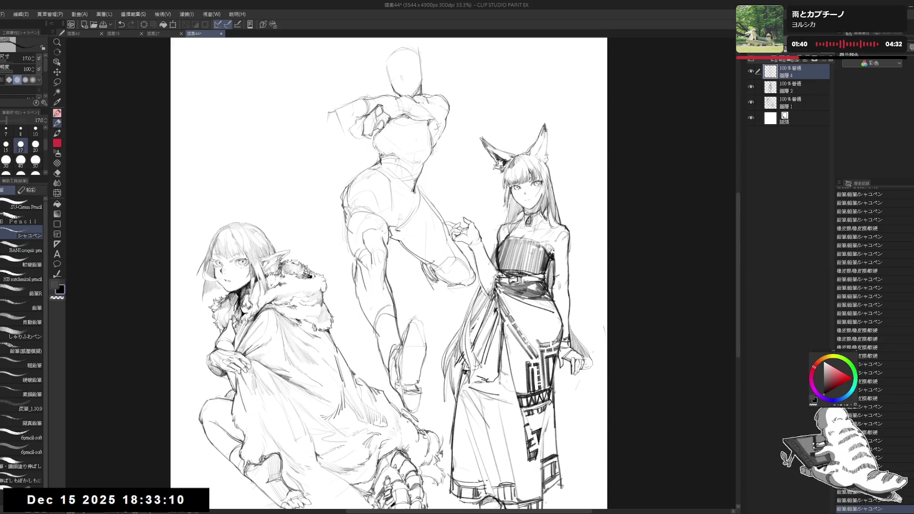
# Darken the middle figure's leg line near the knee and tilt the view slightly
pyautogui.moveTo(413, 293); pyautogui.dragTo(415, 300)
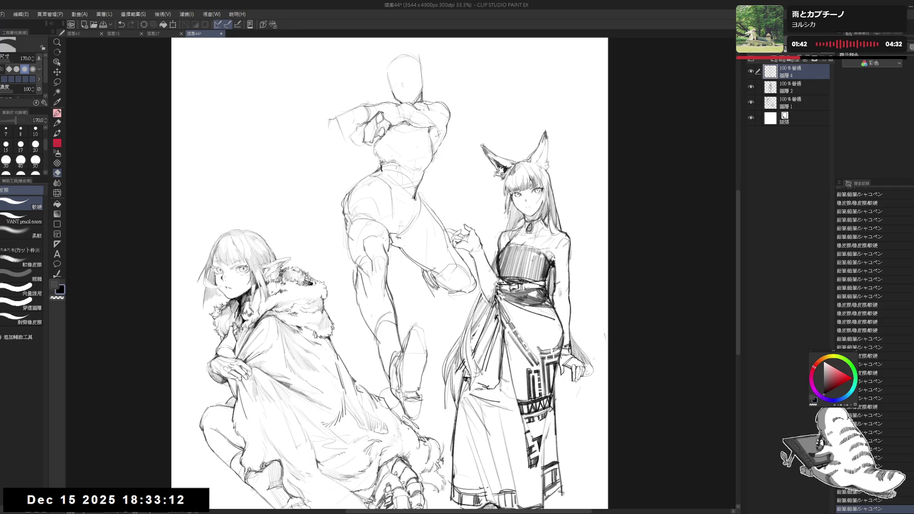
pyautogui.moveTo(398, 366)
pyautogui.mouseDown()
pyautogui.moveTo(404, 342)
pyautogui.moveTo(424, 336)
pyautogui.mouseUp()
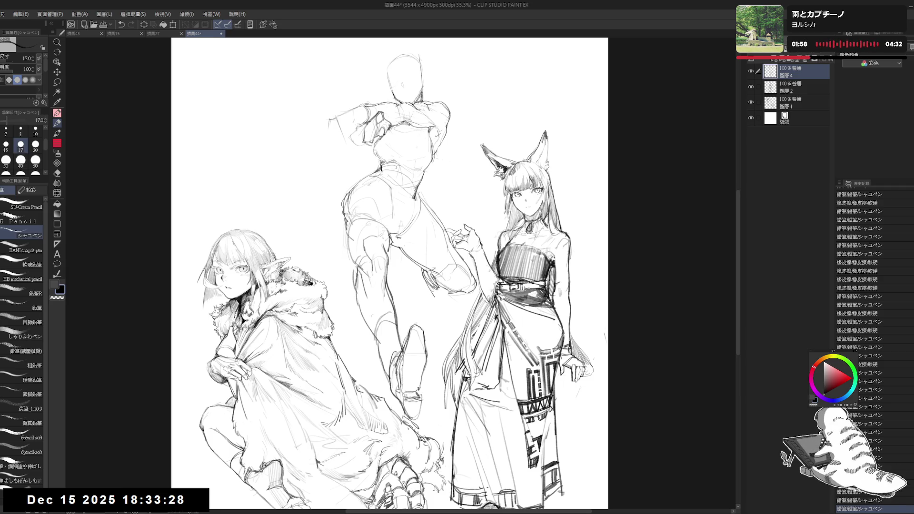
pyautogui.moveTo(495, 32); pyautogui.dragTo(506, 43)
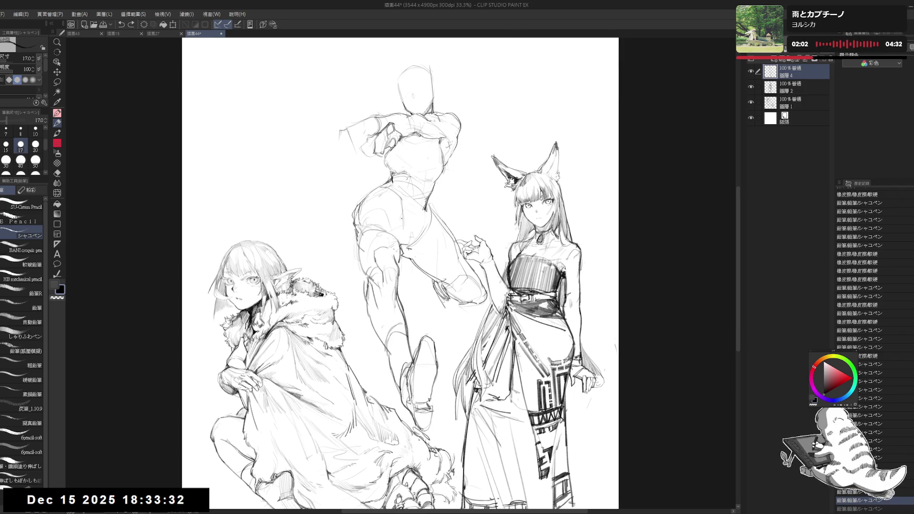
pyautogui.hotkey('ctrl', 'z')
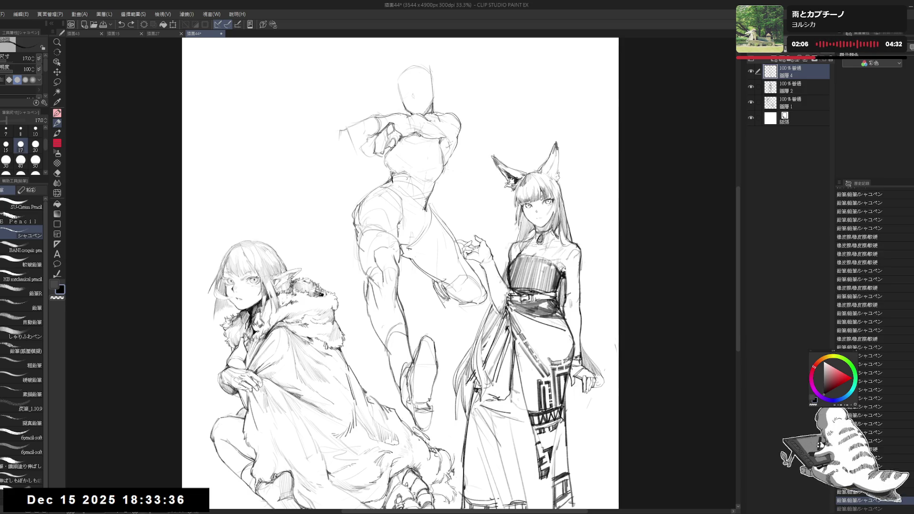
pyautogui.hotkey('ctrl', 'y')
pyautogui.press('r')
pyautogui.moveTo(364, 328)
pyautogui.mouseDown()
pyautogui.moveTo(360, 335)
pyautogui.moveTo(390, 345)
pyautogui.mouseUp()
# Erase small bits of the lower leg line, undoing the last pencil stroke
pyautogui.press('e')
pyautogui.press('p')
pyautogui.moveTo(385, 340); pyautogui.dragTo(398, 360)
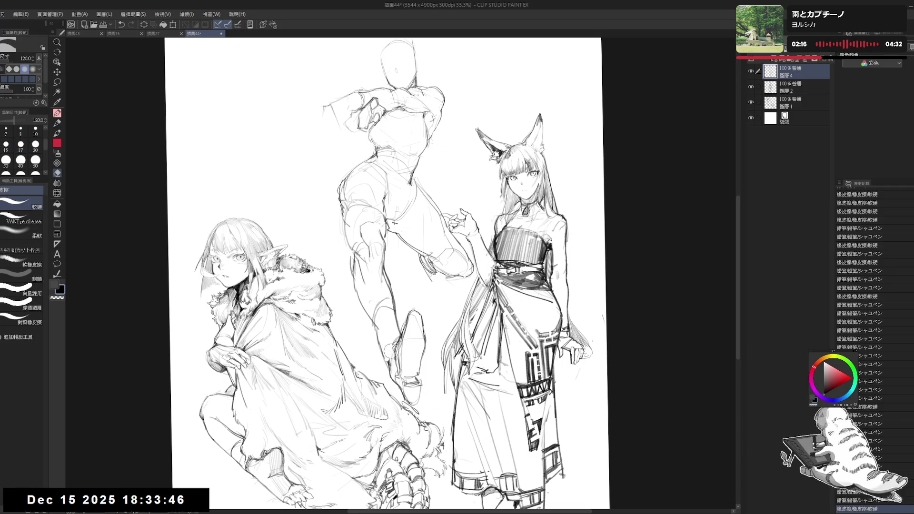
pyautogui.press('p')
pyautogui.press('e')
pyautogui.moveTo(373, 318)
pyautogui.mouseDown()
pyautogui.moveTo(389, 347)
pyautogui.moveTo(388, 368)
pyautogui.mouseUp()
pyautogui.press('p')
pyautogui.hotkey('ctrl', 'z')
# Redraw short strokes on the leg and clear old sketch lines near the bent leg
pyautogui.moveTo(376, 333); pyautogui.dragTo(381, 346)
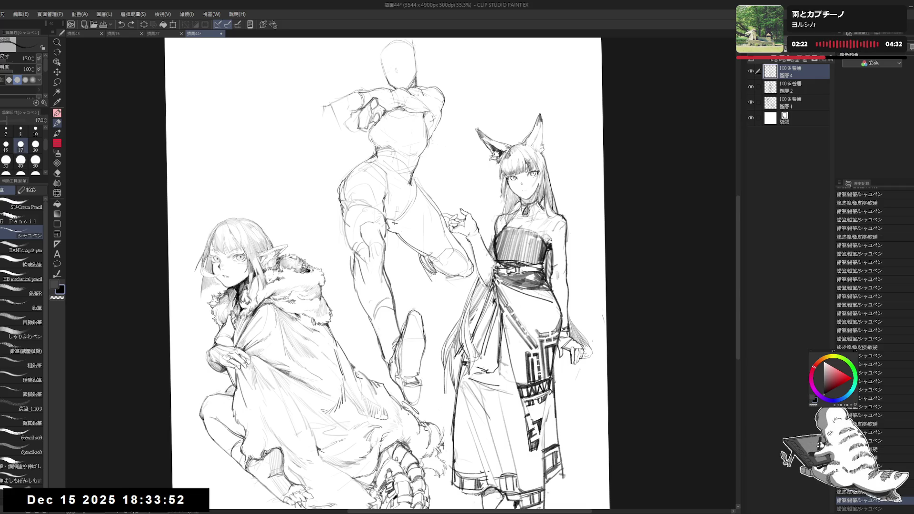
pyautogui.moveTo(376, 308); pyautogui.dragTo(382, 314)
pyautogui.scroll(2, 380, 309)
pyautogui.scroll(-1, 395, 274)
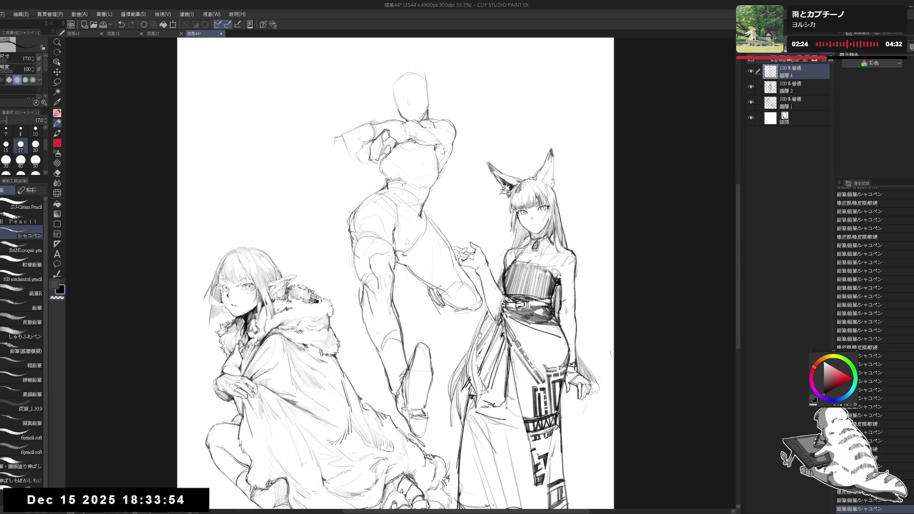
pyautogui.press('e')
pyautogui.moveTo(424, 290)
pyautogui.mouseDown()
pyautogui.moveTo(445, 285)
pyautogui.moveTo(472, 307)
pyautogui.mouseUp()
pyautogui.press('p')
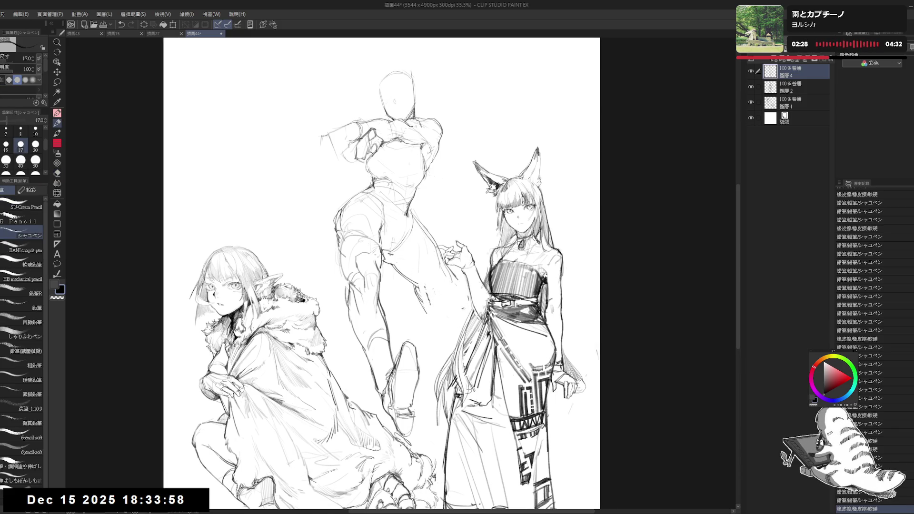
# Erase lines near the knee and add short pencil strokes around it
pyautogui.press('e')
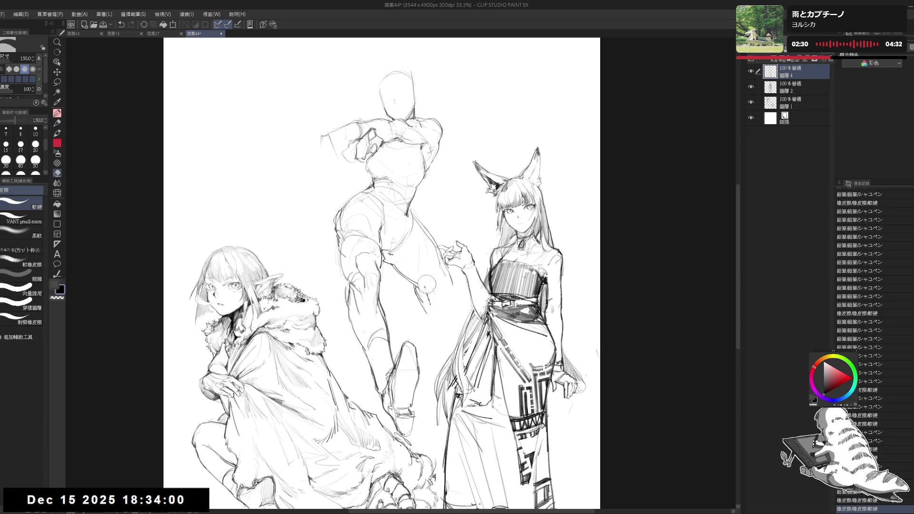
pyautogui.press('p')
pyautogui.click(414, 282)
pyautogui.press('e')
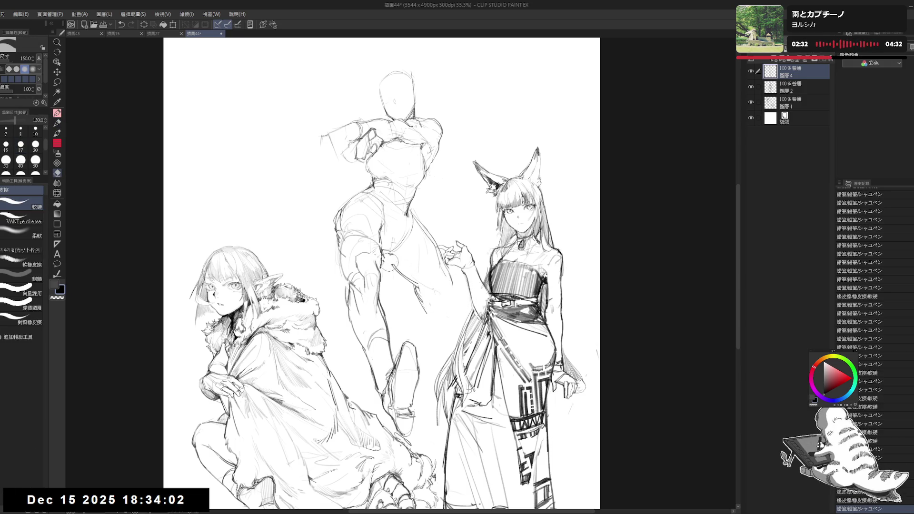
pyautogui.moveTo(388, 262); pyautogui.dragTo(404, 278)
pyautogui.press('p')
pyautogui.moveTo(383, 246)
pyautogui.mouseDown()
pyautogui.moveTo(398, 249)
pyautogui.moveTo(403, 270)
pyautogui.moveTo(452, 296)
pyautogui.moveTo(442, 318)
pyautogui.mouseUp()
# Clean a mark near the knee and draw a curved contour down the leg
pyautogui.press('e')
pyautogui.click(418, 270)
pyautogui.press('p')
pyautogui.press('e')
pyautogui.press('p')
pyautogui.press('e')
pyautogui.press('p')
pyautogui.press('e')
pyautogui.press('p')
pyautogui.press('e')
pyautogui.press('p')
pyautogui.moveTo(412, 284)
pyautogui.mouseDown()
pyautogui.moveTo(448, 311)
pyautogui.moveTo(440, 302)
pyautogui.mouseUp()
pyautogui.press('e')
pyautogui.press('p')
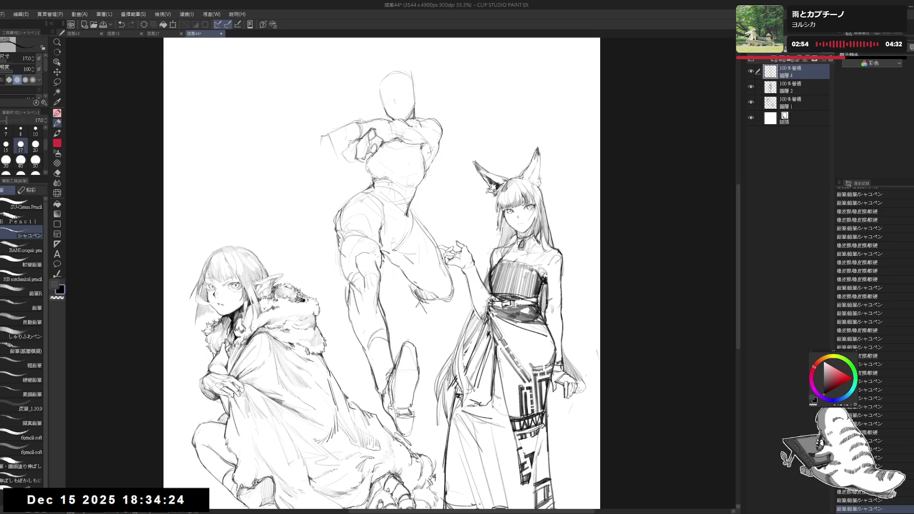
# Refine the line along the thigh with additional strokes
pyautogui.scroll(3, 372, 273)
pyautogui.moveTo(375, 287); pyautogui.dragTo(372, 273)
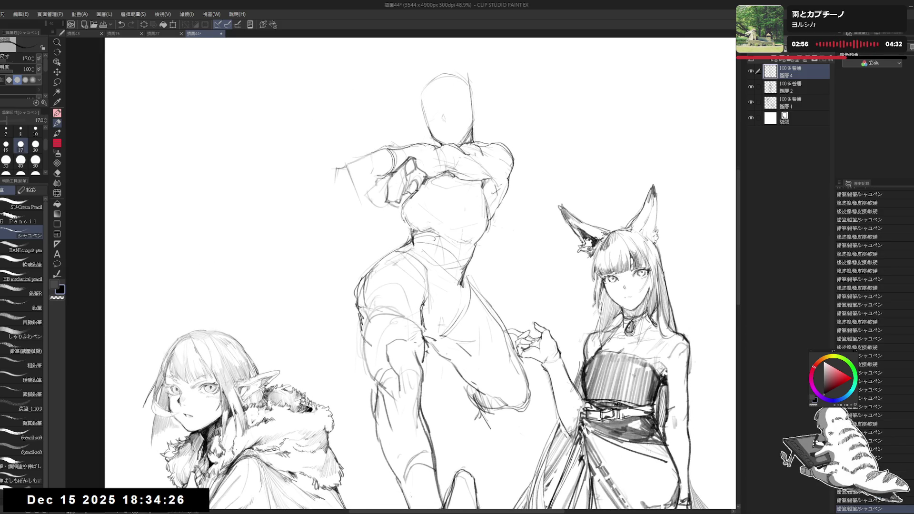
pyautogui.moveTo(428, 322); pyautogui.dragTo(432, 336)
pyautogui.moveTo(428, 323); pyautogui.dragTo(432, 338)
pyautogui.moveTo(496, 248)
pyautogui.mouseDown()
pyautogui.moveTo(482, 169)
pyautogui.moveTo(477, 202)
pyautogui.mouseUp()
pyautogui.press('e')
pyautogui.click(482, 162)
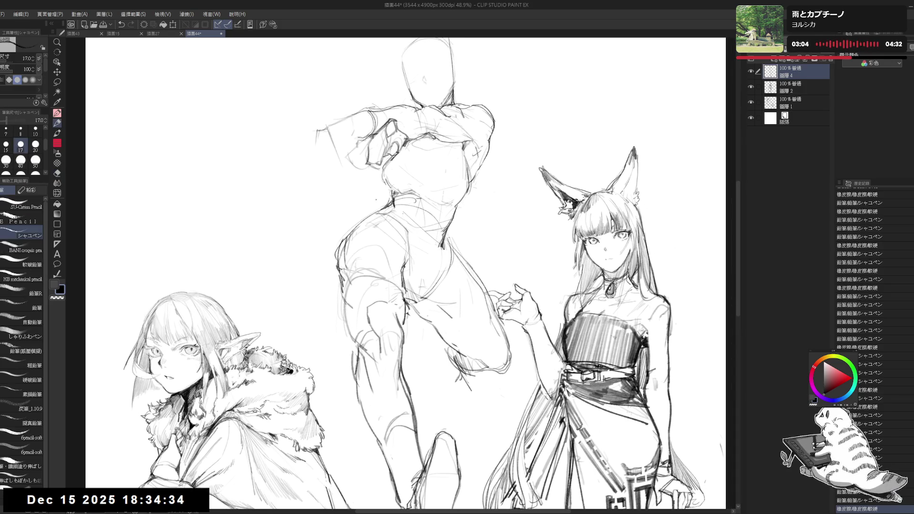
pyautogui.press('p')
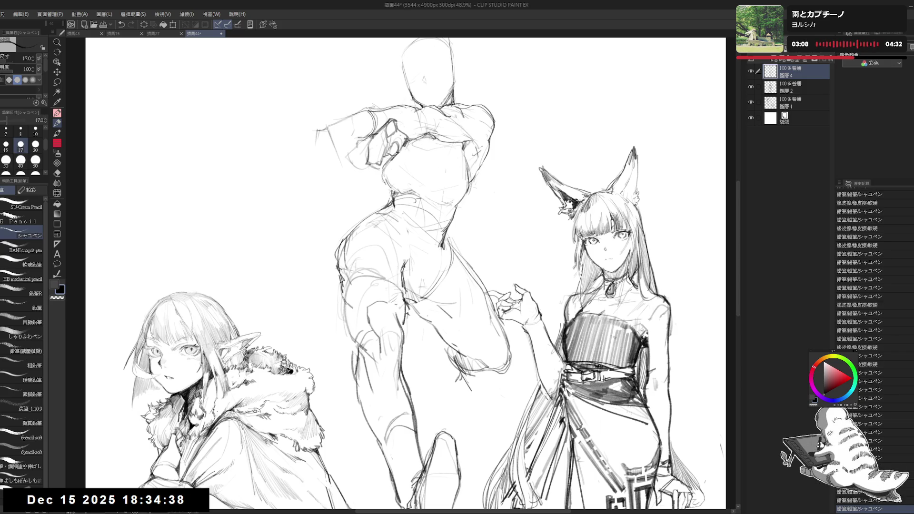
# Erase old torso sketch lines and sketch the figure's waistline
pyautogui.press('e')
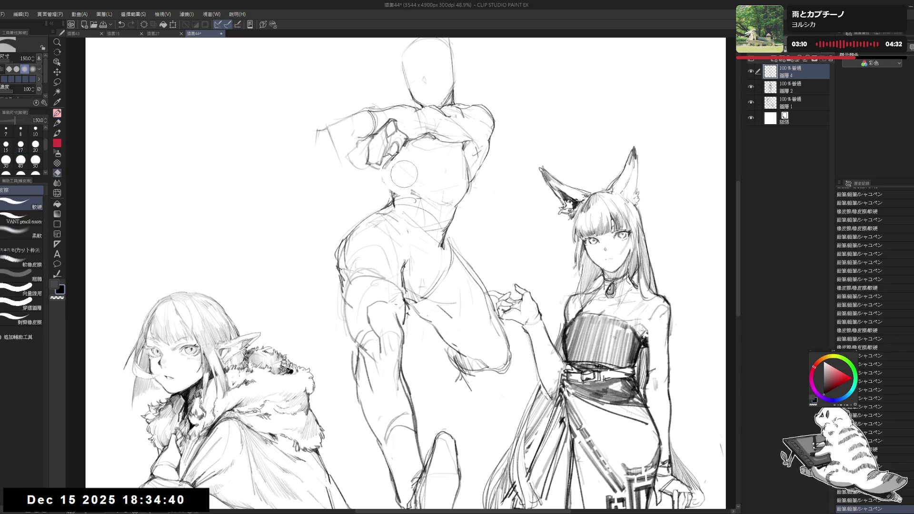
pyautogui.click(422, 193)
pyautogui.press('p')
pyautogui.press('e')
pyautogui.moveTo(402, 152)
pyautogui.mouseDown()
pyautogui.moveTo(376, 179)
pyautogui.moveTo(425, 138)
pyautogui.mouseUp()
pyautogui.press('p')
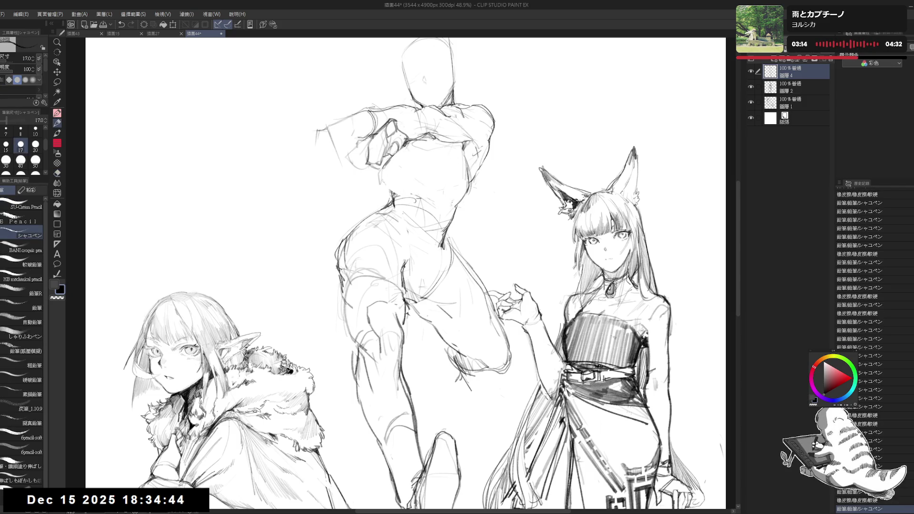
pyautogui.moveTo(395, 191); pyautogui.dragTo(426, 188)
pyautogui.moveTo(434, 248)
pyautogui.mouseDown()
pyautogui.moveTo(440, 228)
pyautogui.moveTo(456, 234)
pyautogui.mouseUp()
pyautogui.press('e')
pyautogui.press('p')
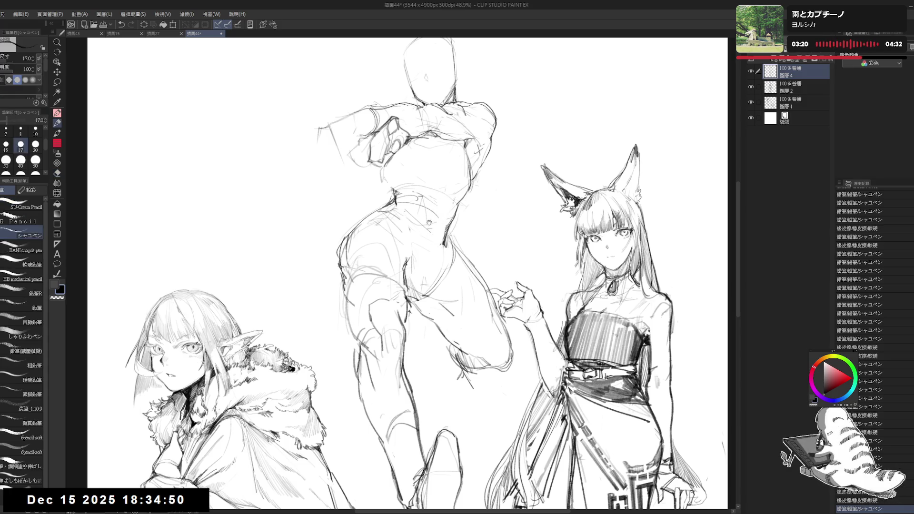
pyautogui.moveTo(321, 158); pyautogui.dragTo(348, 208)
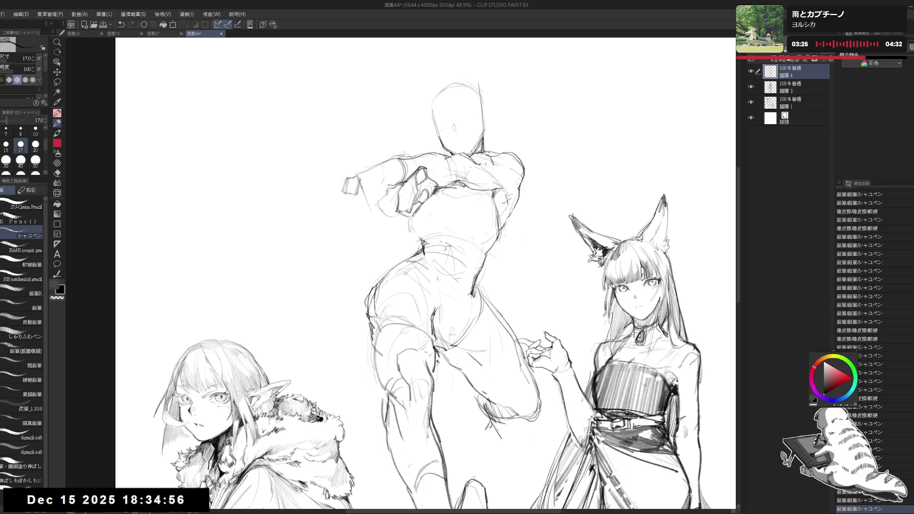
# Retouch the raised hand, undoing a stray stroke beside the arm
pyautogui.moveTo(347, 185)
pyautogui.mouseDown()
pyautogui.moveTo(373, 213)
pyautogui.moveTo(360, 188)
pyautogui.mouseUp()
pyautogui.hotkey('ctrl', 'z')
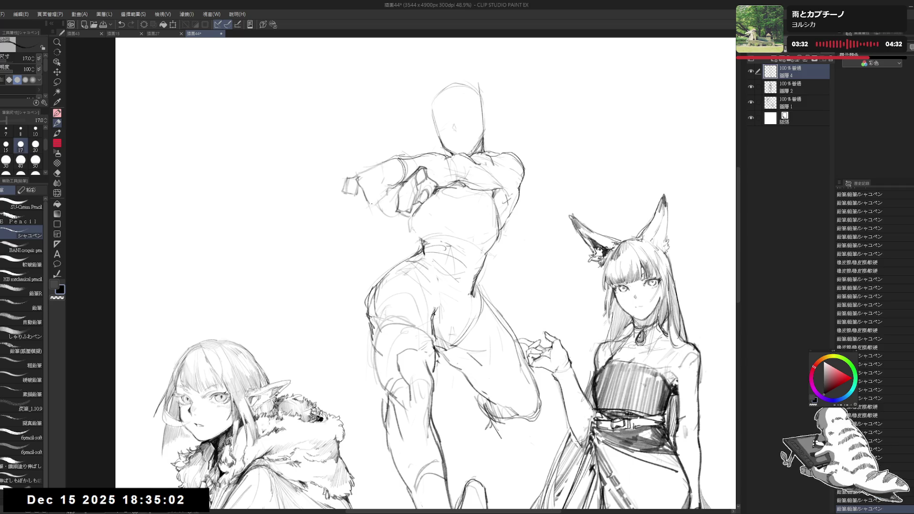
pyautogui.moveTo(427, 222); pyautogui.dragTo(440, 219)
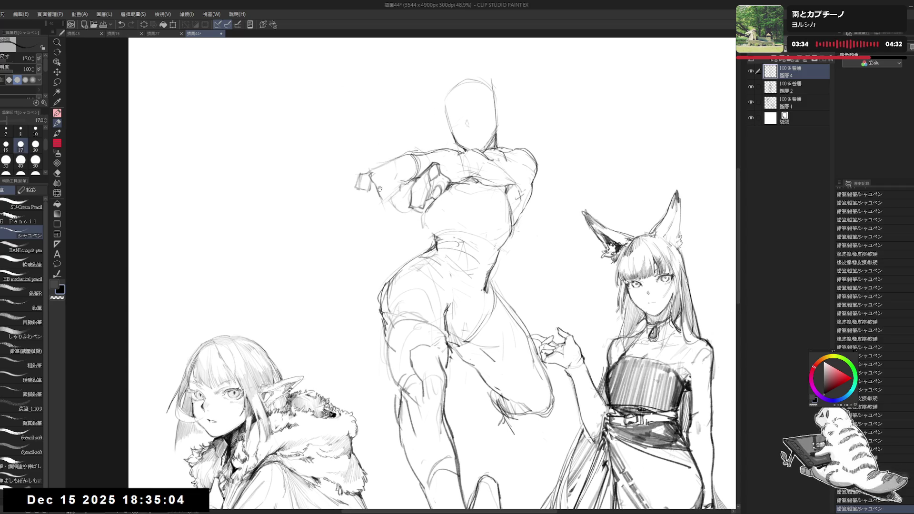
pyautogui.moveTo(376, 170); pyautogui.dragTo(391, 183)
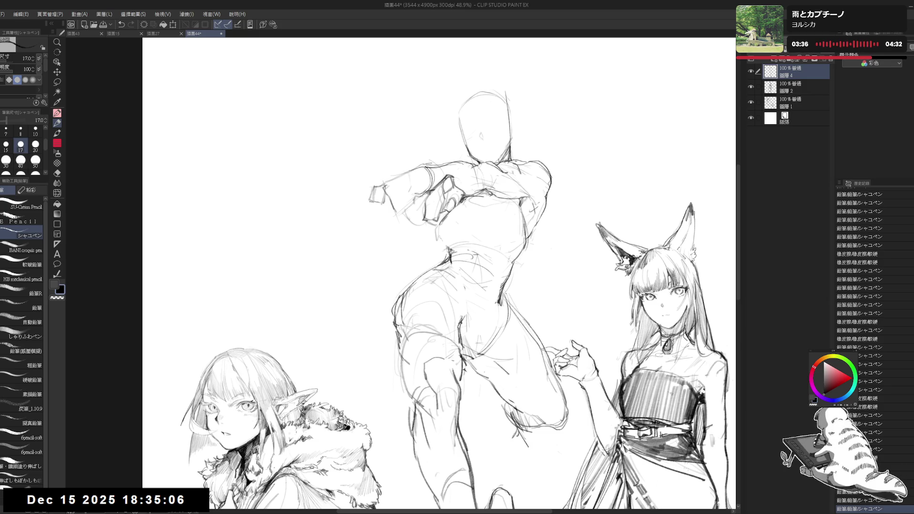
pyautogui.click(371, 201)
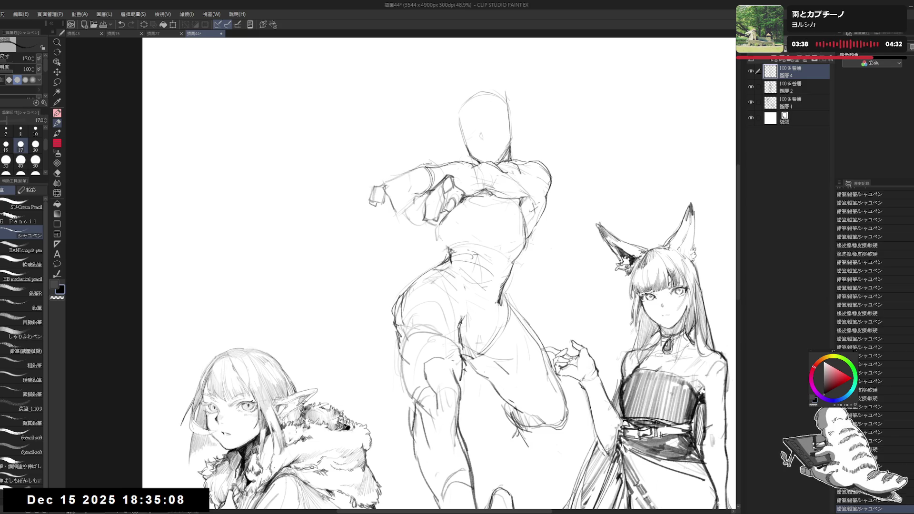
pyautogui.press('e')
pyautogui.moveTo(371, 200)
pyautogui.mouseDown()
pyautogui.moveTo(399, 183)
pyautogui.moveTo(383, 197)
pyautogui.mouseUp()
pyautogui.press('p')
pyautogui.press('e')
pyautogui.press('p')
pyautogui.press('e')
pyautogui.press('p')
pyautogui.press('e')
pyautogui.press('p')
# Mark the raised hand, check it in a mirrored view, and erase stray marks
pyautogui.moveTo(443, 271); pyautogui.dragTo(486, 314)
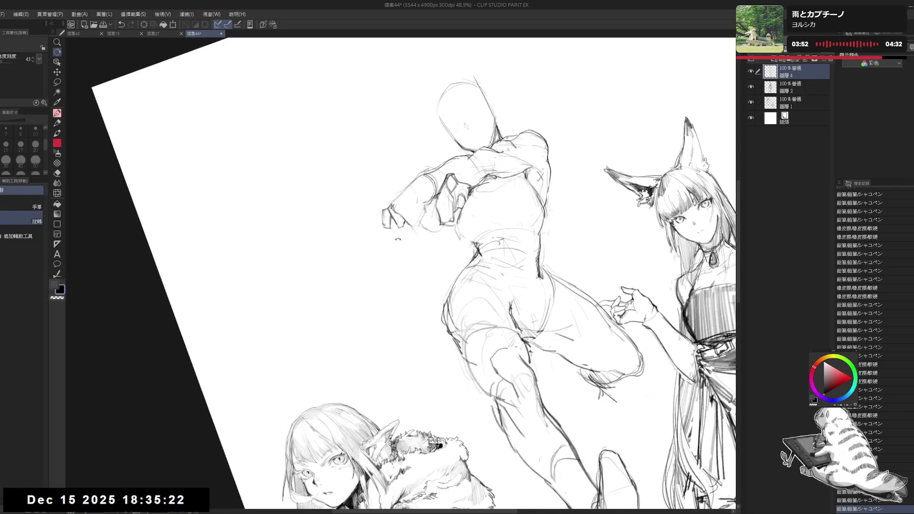
pyautogui.click(370, 227)
pyautogui.moveTo(382, 211)
pyautogui.mouseDown()
pyautogui.moveTo(393, 195)
pyautogui.moveTo(347, 263)
pyautogui.moveTo(404, 181)
pyautogui.mouseUp()
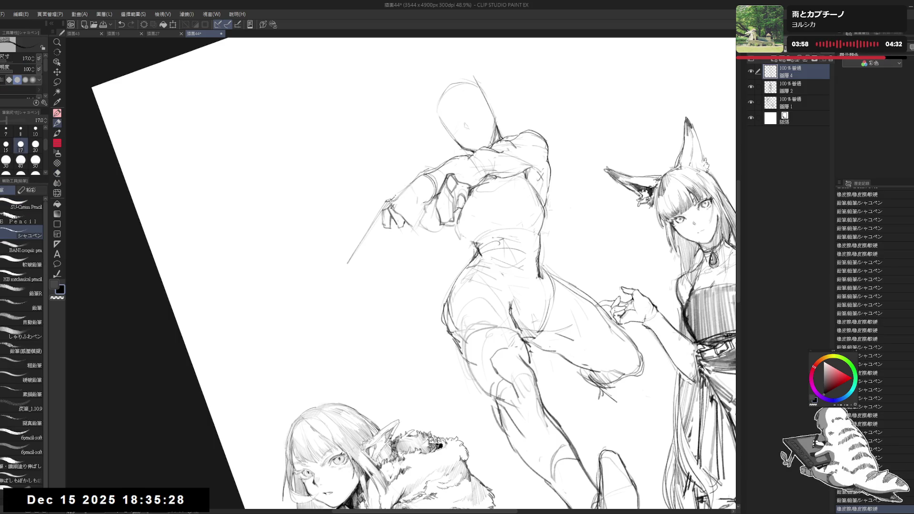
pyautogui.press('@')
pyautogui.press('h')
pyautogui.press('h')
pyautogui.moveTo(362, 293); pyautogui.dragTo(384, 337)
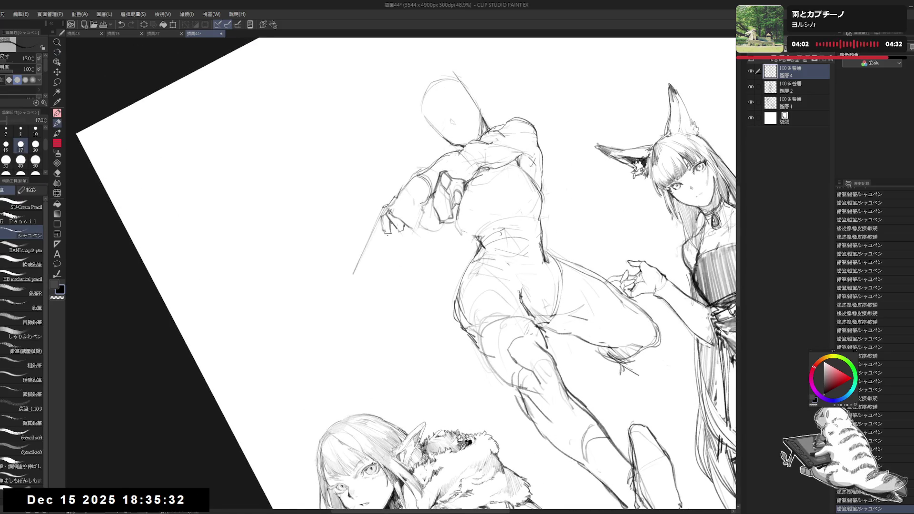
pyautogui.moveTo(564, 314); pyautogui.dragTo(586, 319)
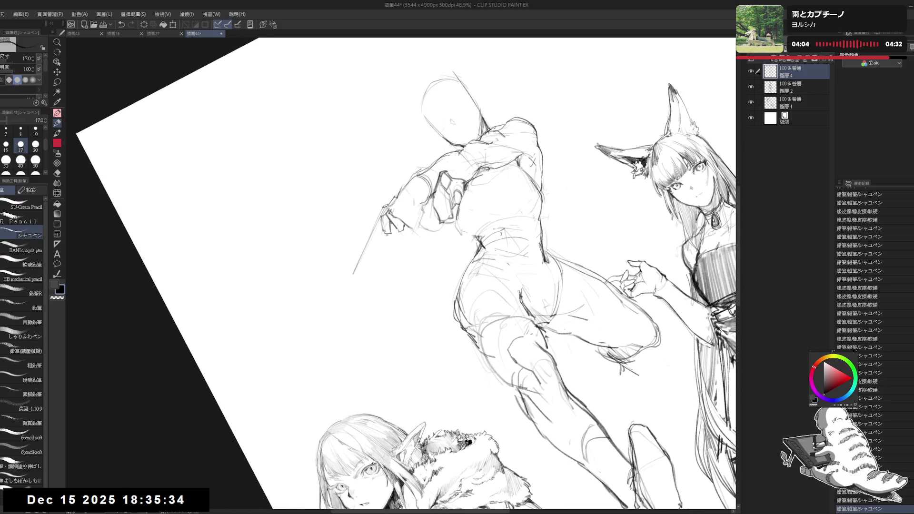
pyautogui.press('e')
pyautogui.moveTo(400, 222); pyautogui.dragTo(384, 238)
pyautogui.press('p')
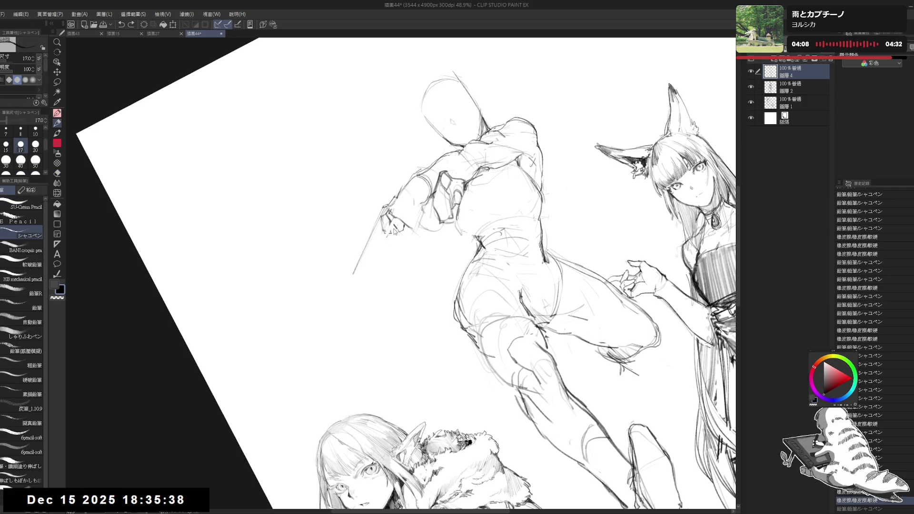
# Restore the pistol strokes in the outstretched hand with repeated redo
pyautogui.hotkey('ctrl', 'y')
pyautogui.hotkey('ctrl', '0')
pyautogui.hotkey('ctrl', 'y')
pyautogui.hotkey('ctrl', 'y')
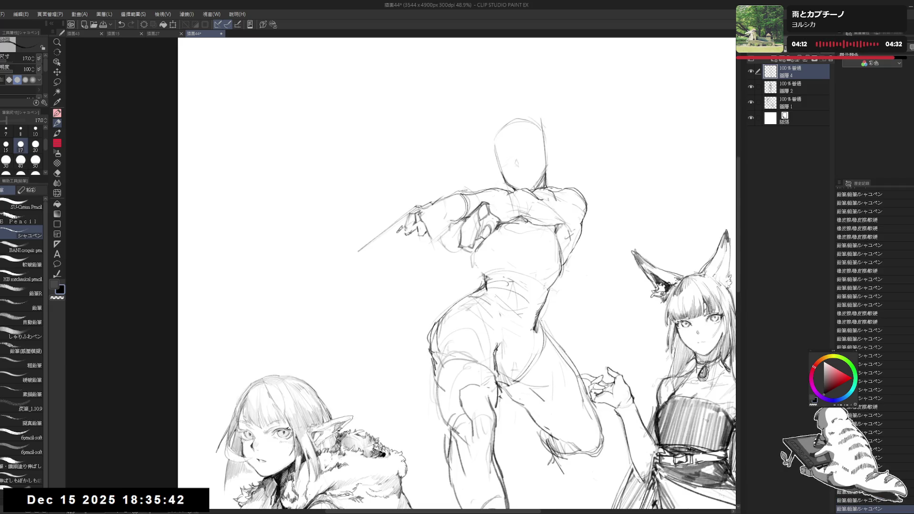
pyautogui.hotkey('ctrl', 'y')
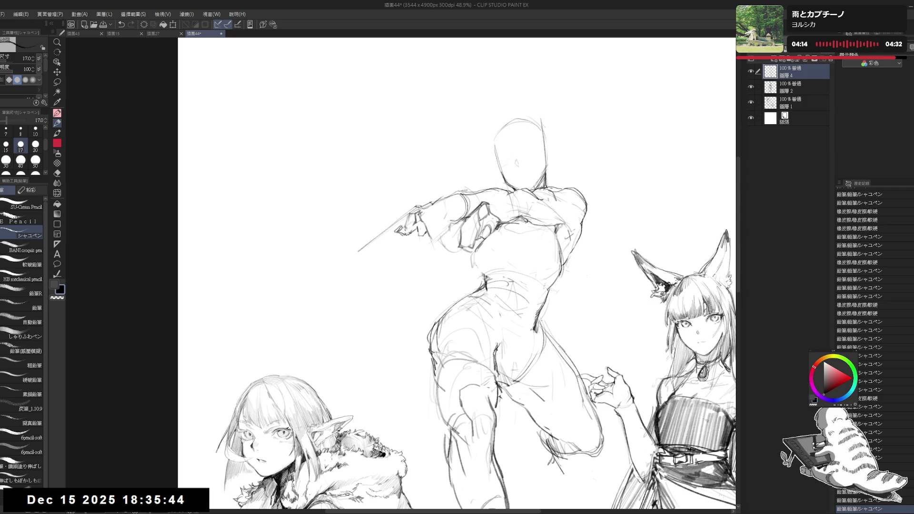
pyautogui.hotkey('ctrl', 'y')
pyautogui.hotkey('ctrl', 'y')
pyautogui.hotkey('ctrl', 'y')
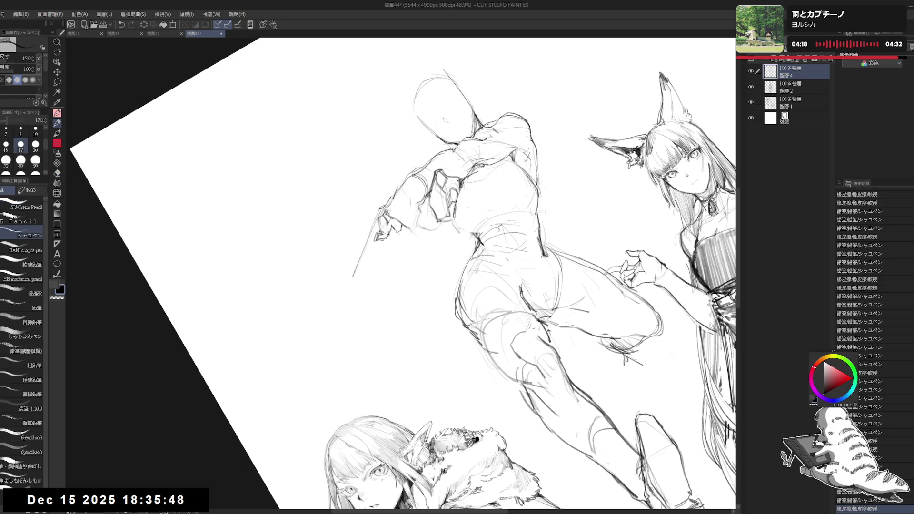
pyautogui.hotkey('ctrl', 'y')
pyautogui.hotkey('ctrl', 'y')
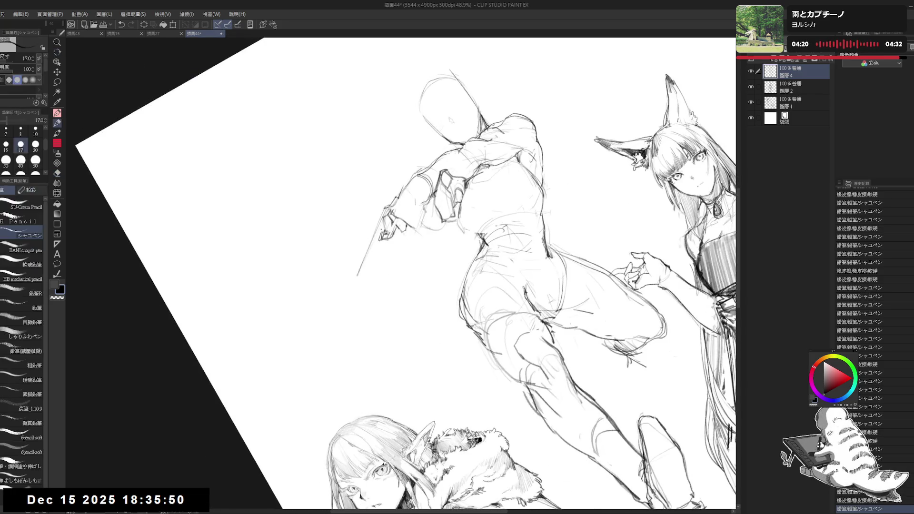
pyautogui.hotkey('ctrl', 'y')
pyautogui.hotkey('ctrl', 'y')
pyautogui.hotkey('ctrl', 'y')
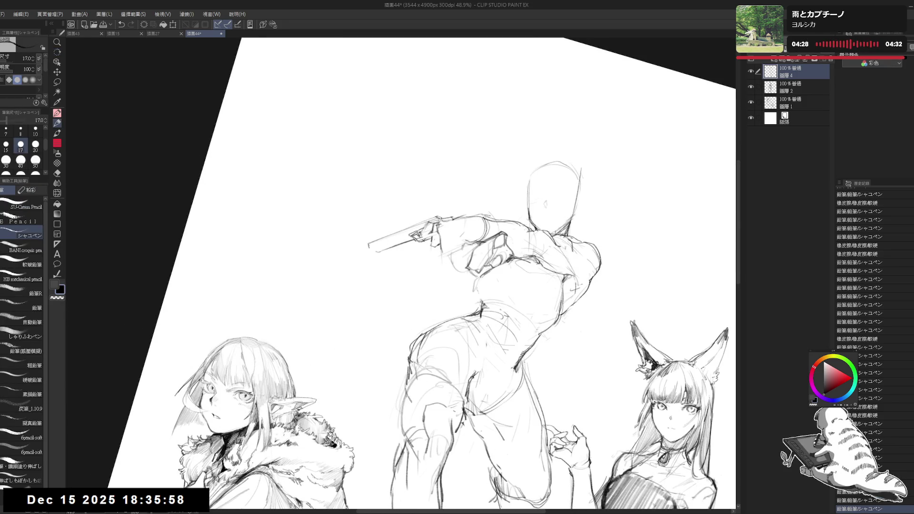
pyautogui.hotkey('ctrl', 'y')
pyautogui.hotkey('ctrl', 'y')
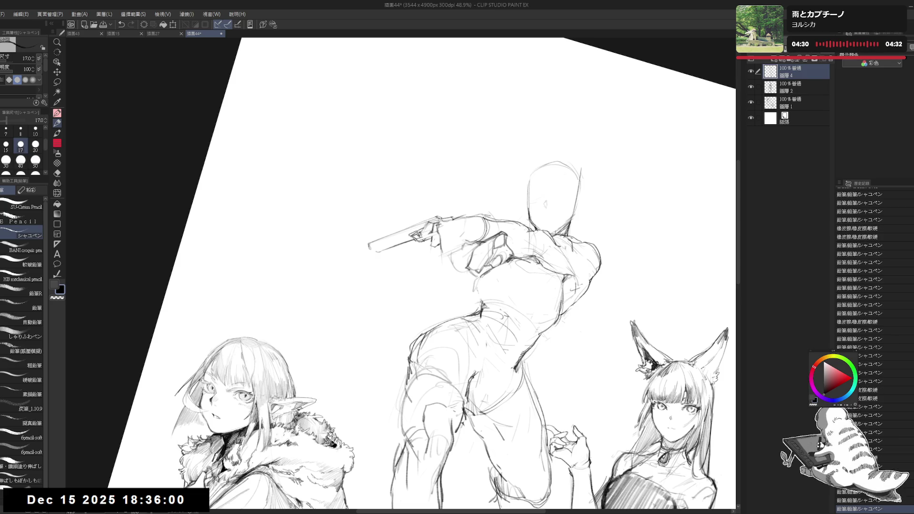
pyautogui.hotkey('ctrl', 'y')
pyautogui.hotkey('ctrl', '-')
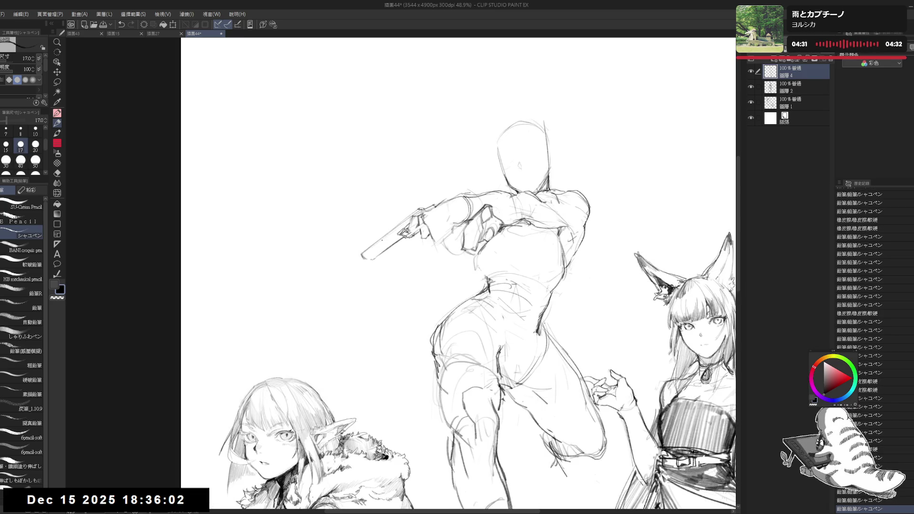
pyautogui.scroll(1, 386, 214)
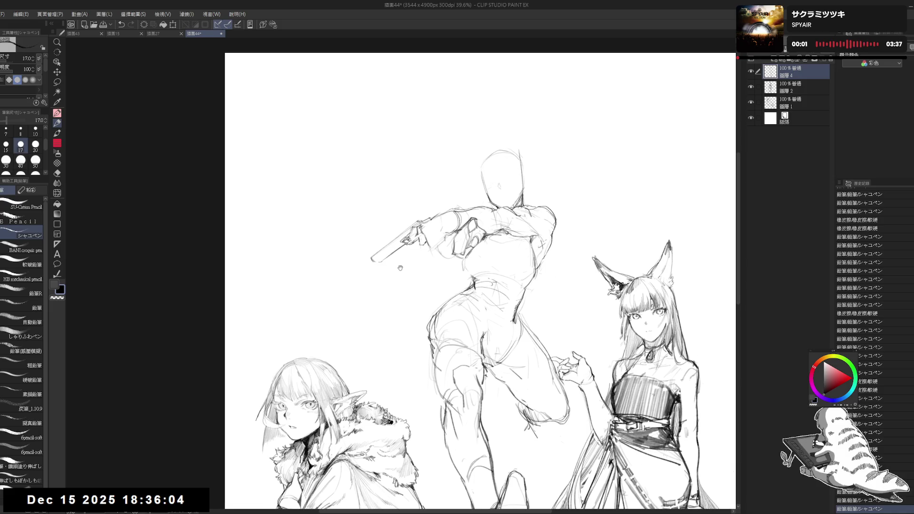
# Rotate and zoom onto the gun, then erase the stray lines at its muzzle
pyautogui.scroll(1, 406, 227)
pyautogui.press('-')
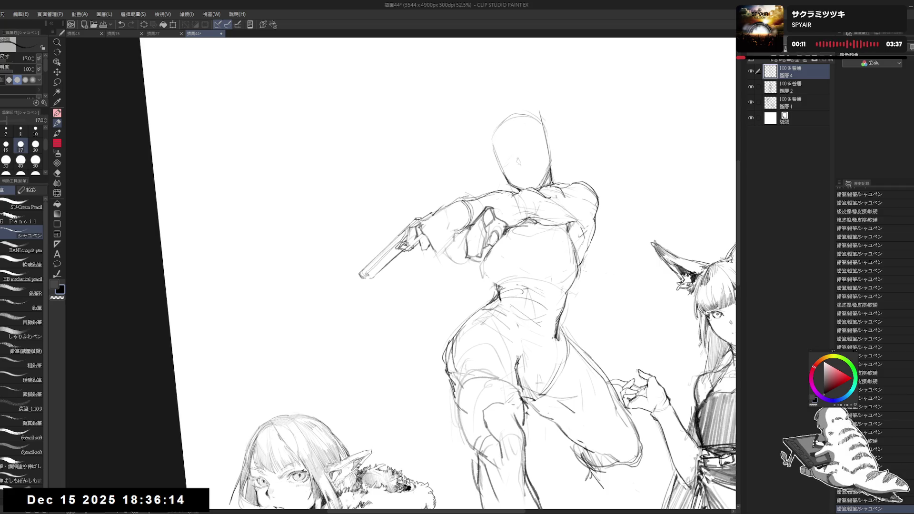
pyautogui.scroll(-2, 466, 285)
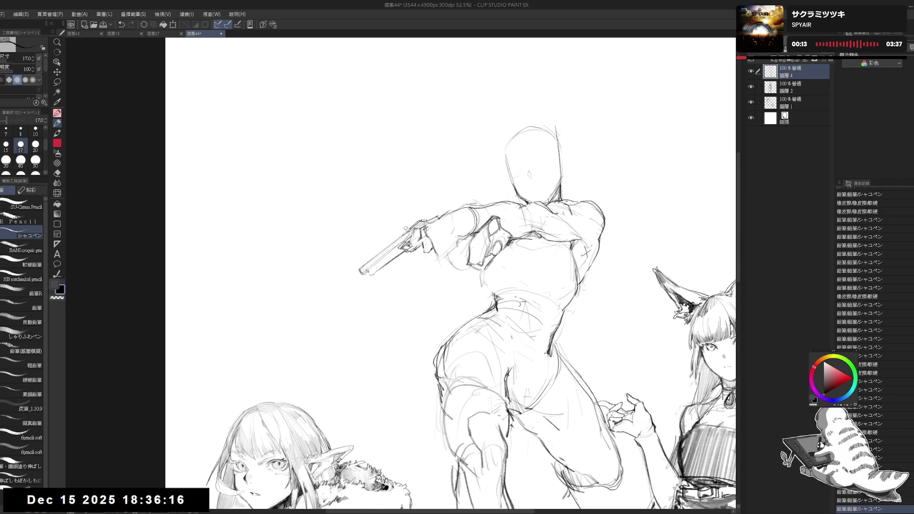
pyautogui.press('^')
pyautogui.press('^')
pyautogui.press('^')
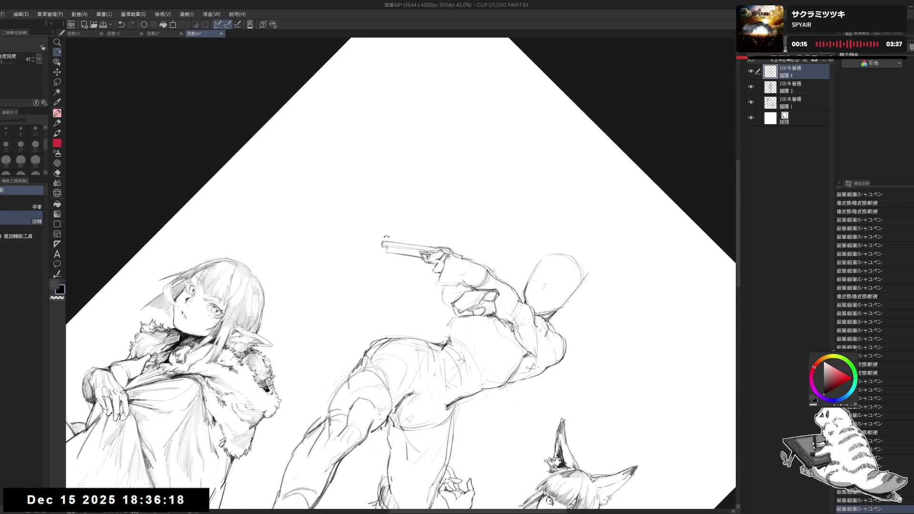
pyautogui.scroll(3, 383, 245)
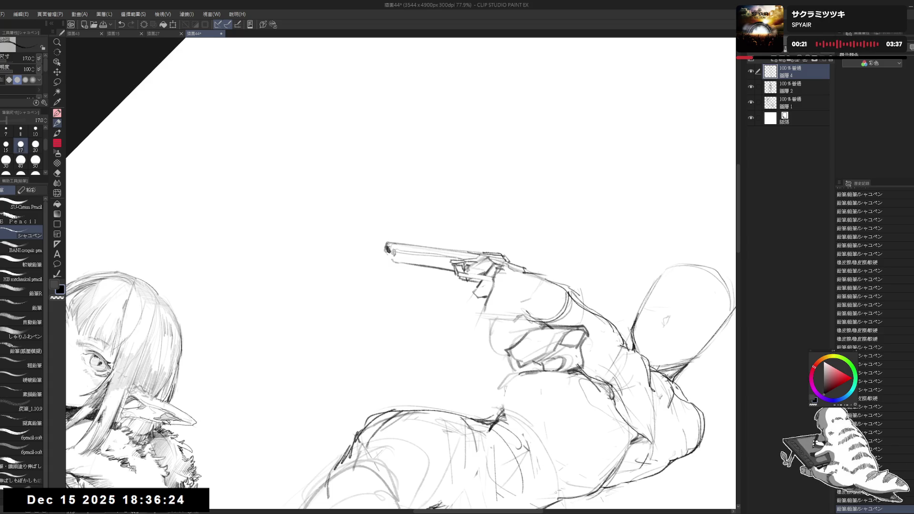
pyautogui.press('e')
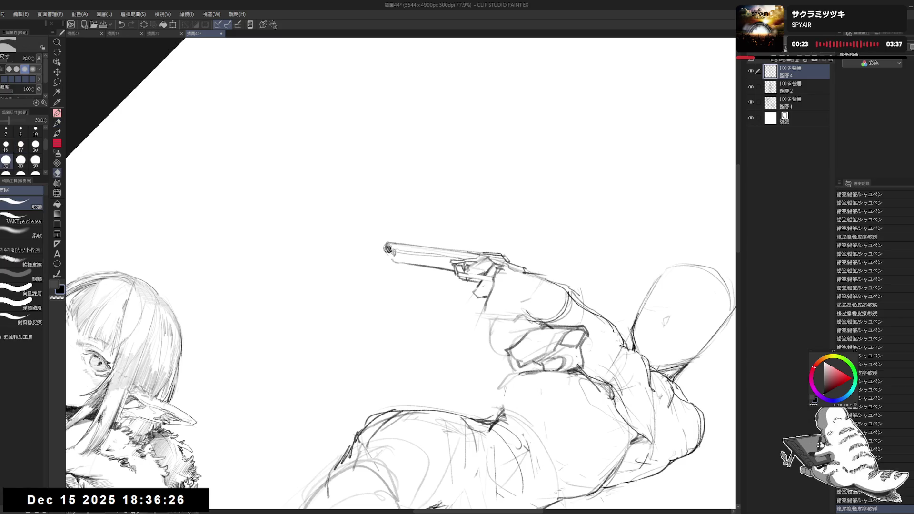
pyautogui.press('p')
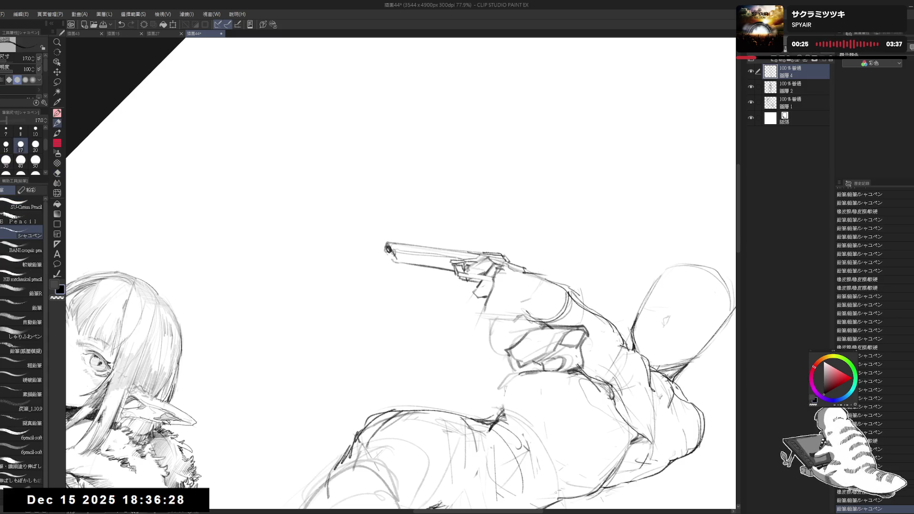
pyautogui.press('e')
pyautogui.moveTo(393, 255)
pyautogui.mouseDown()
pyautogui.moveTo(388, 244)
pyautogui.moveTo(435, 305)
pyautogui.mouseUp()
pyautogui.press('p')
pyautogui.scroll(-2, 434, 305)
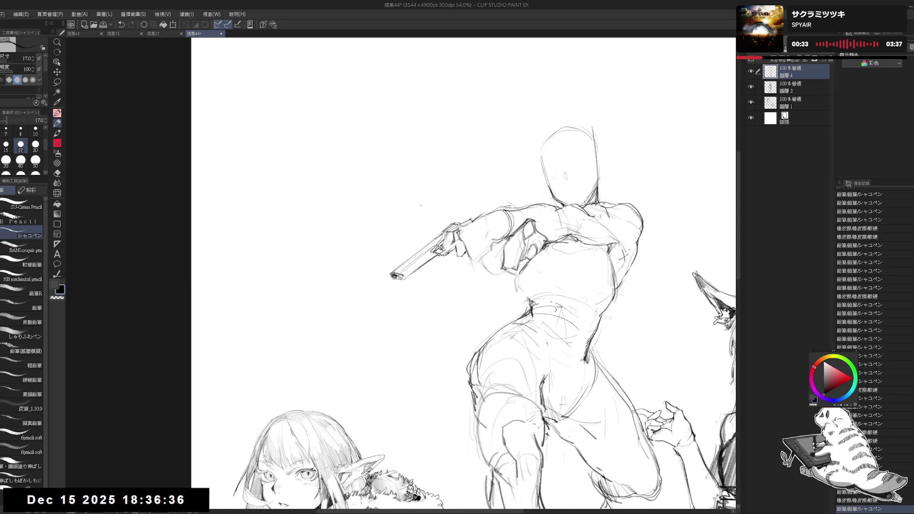
# Erase stray marks on the leaping figure's torso
pyautogui.moveTo(514, 276); pyautogui.dragTo(469, 274)
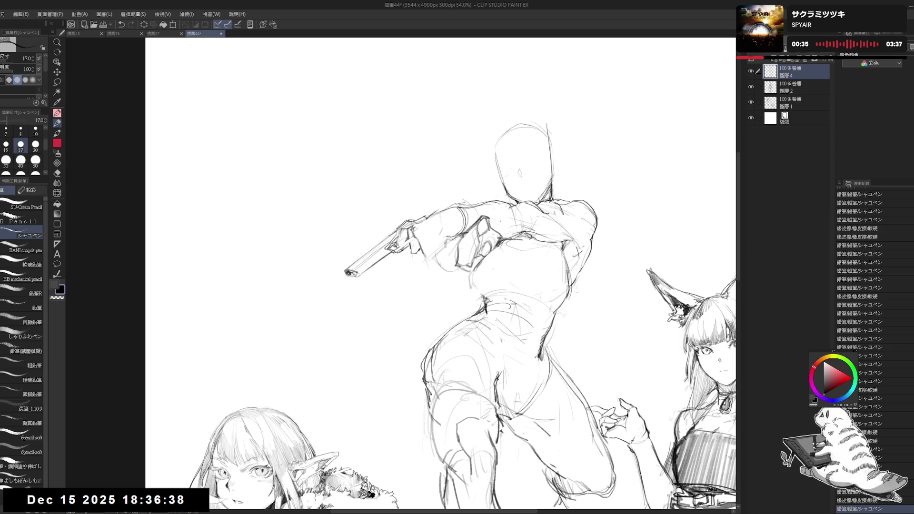
pyautogui.press('e')
pyautogui.moveTo(380, 276); pyautogui.dragTo(396, 274)
pyautogui.press('p')
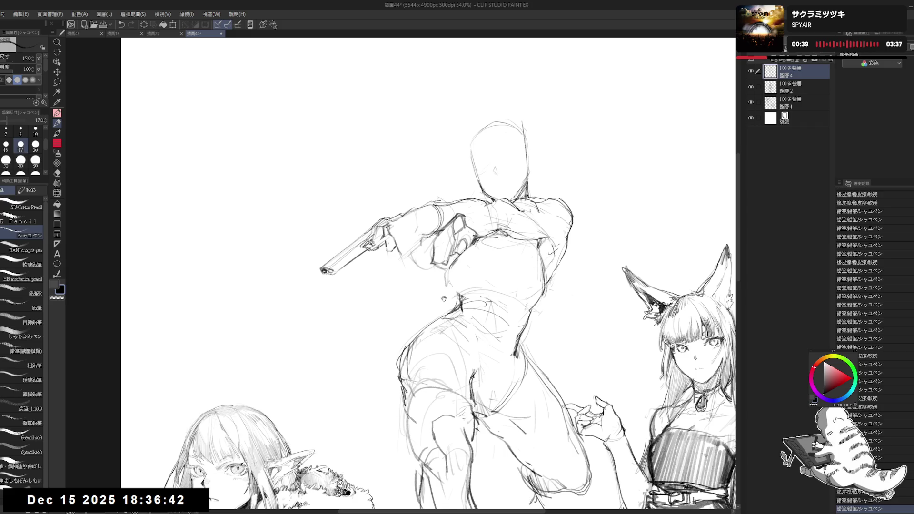
pyautogui.moveTo(449, 305); pyautogui.dragTo(454, 317)
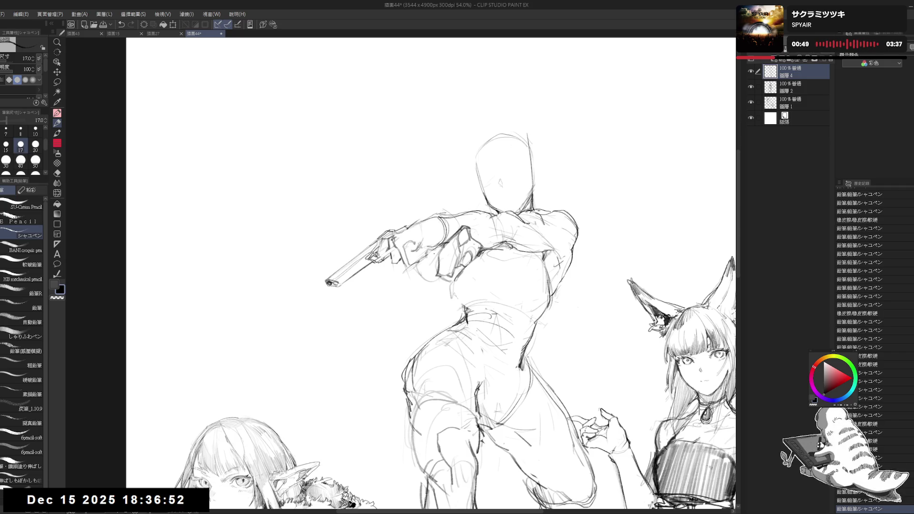
# Remove another stray mark on the leaping figure with the hard eraser
pyautogui.press('e')
pyautogui.click(427, 257)
pyautogui.scroll(-1, 430, 241)
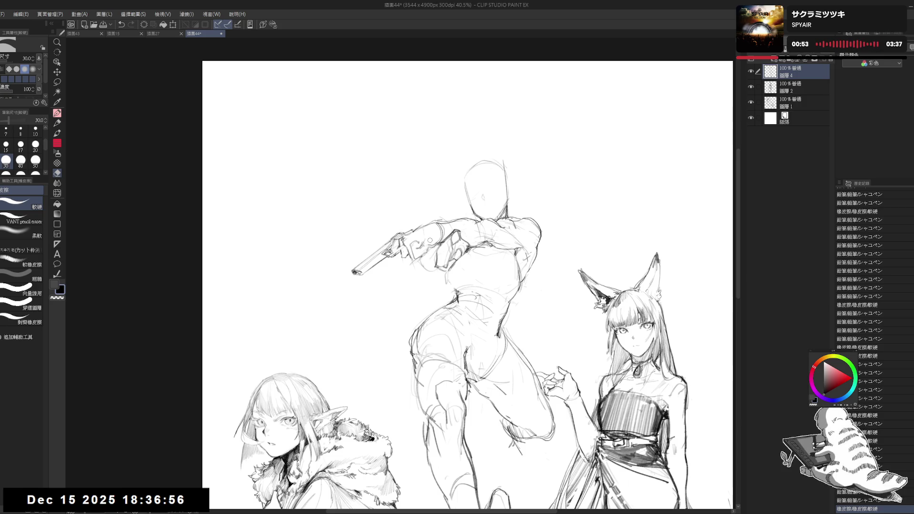
pyautogui.scroll(1, 430, 240)
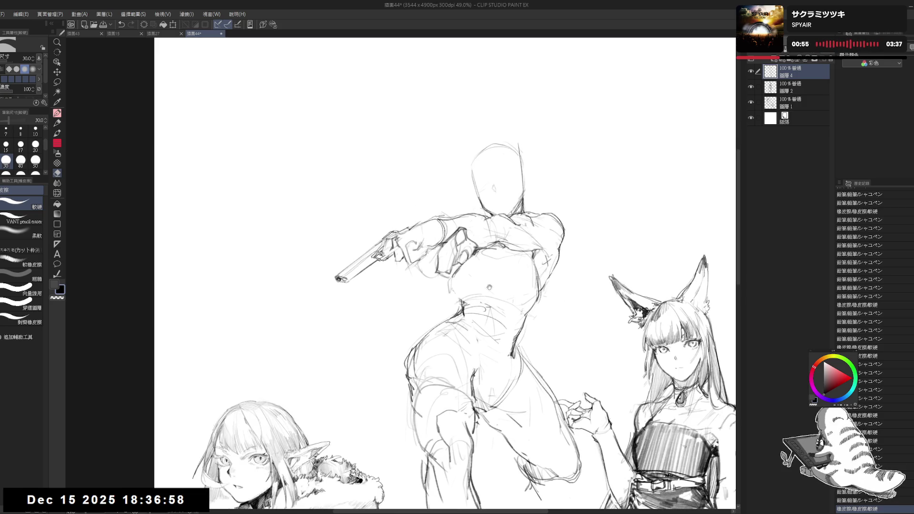
pyautogui.moveTo(430, 240); pyautogui.dragTo(421, 217)
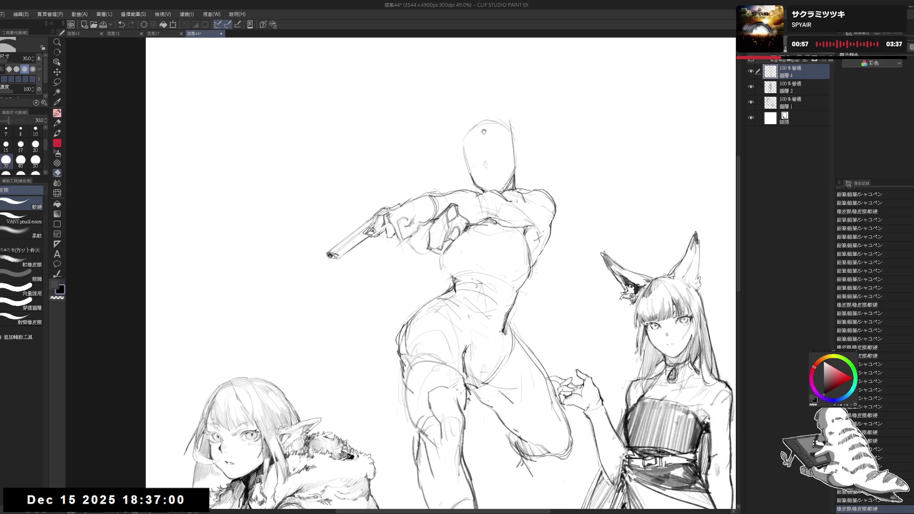
pyautogui.moveTo(482, 132); pyautogui.dragTo(472, 139)
# Enlarge the eraser to size 50 and erase stray marks on the figure's head
pyautogui.press('p')
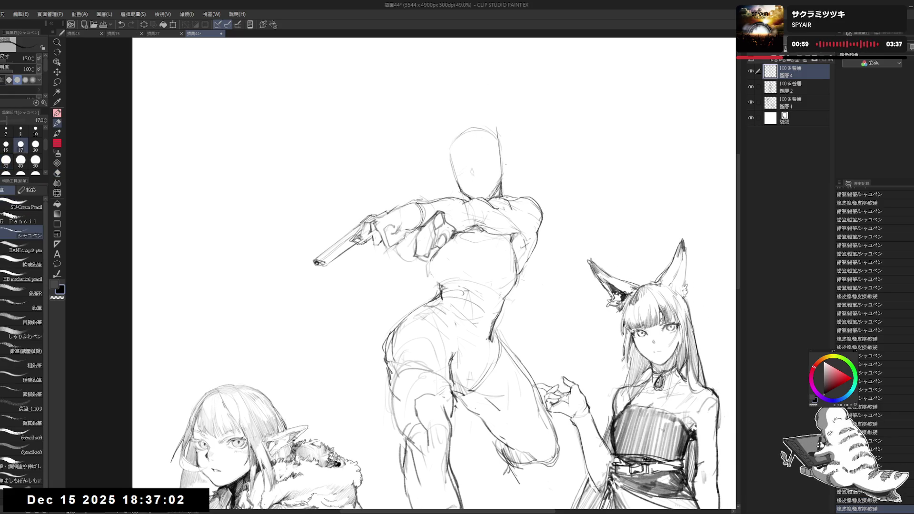
pyautogui.press('e')
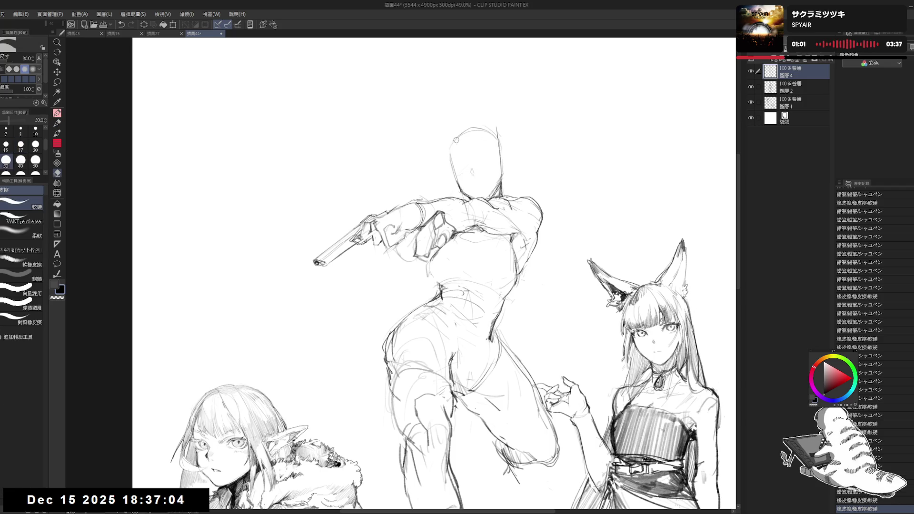
pyautogui.press(']')
pyautogui.press(']')
pyautogui.moveTo(460, 165); pyautogui.dragTo(477, 180)
pyautogui.press('p')
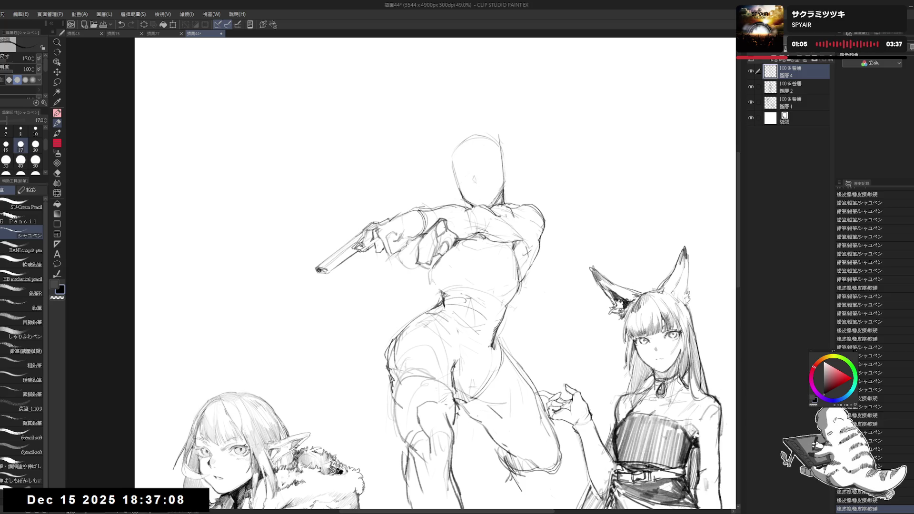
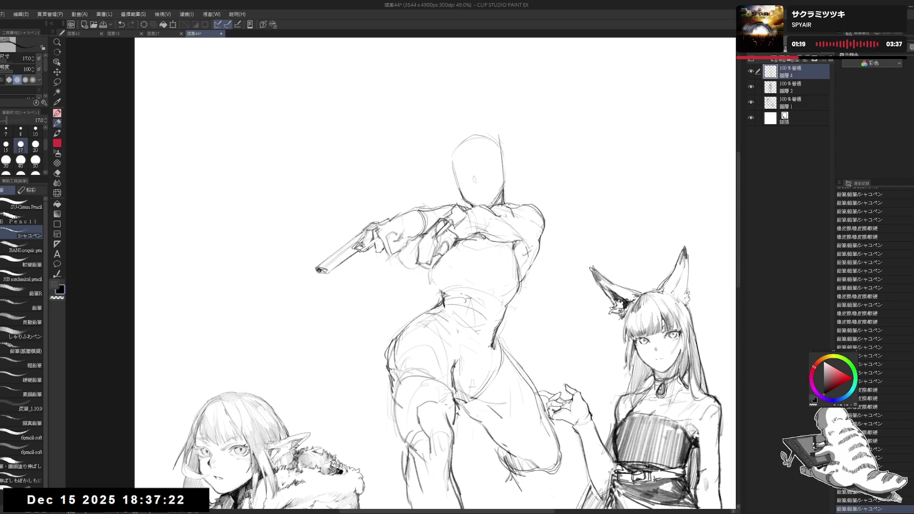
# Erase stray lines at the raised shoulder and redraw the shoulder contour with the pencil
pyautogui.press('e')
pyautogui.moveTo(448, 206); pyautogui.dragTo(469, 220)
pyautogui.press('p')
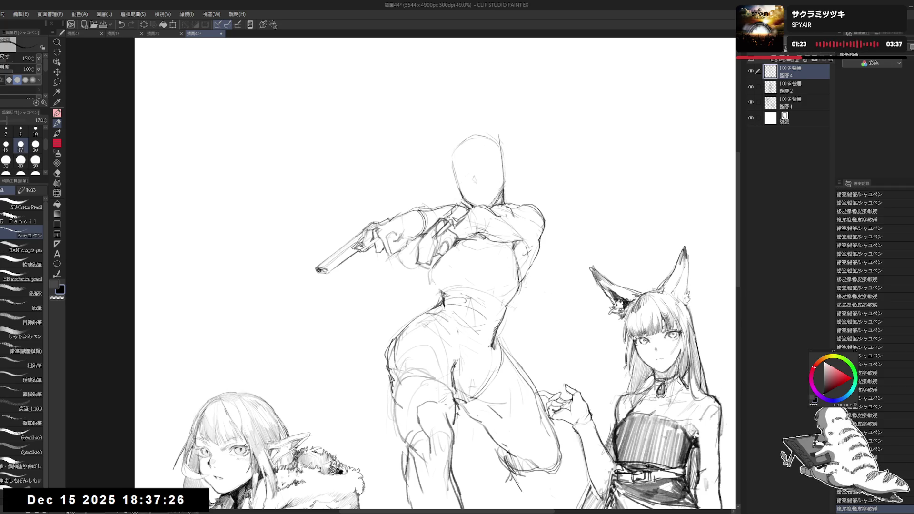
pyautogui.press('e')
pyautogui.moveTo(455, 203)
pyautogui.mouseDown()
pyautogui.moveTo(469, 217)
pyautogui.moveTo(467, 207)
pyautogui.mouseUp()
pyautogui.press('p')
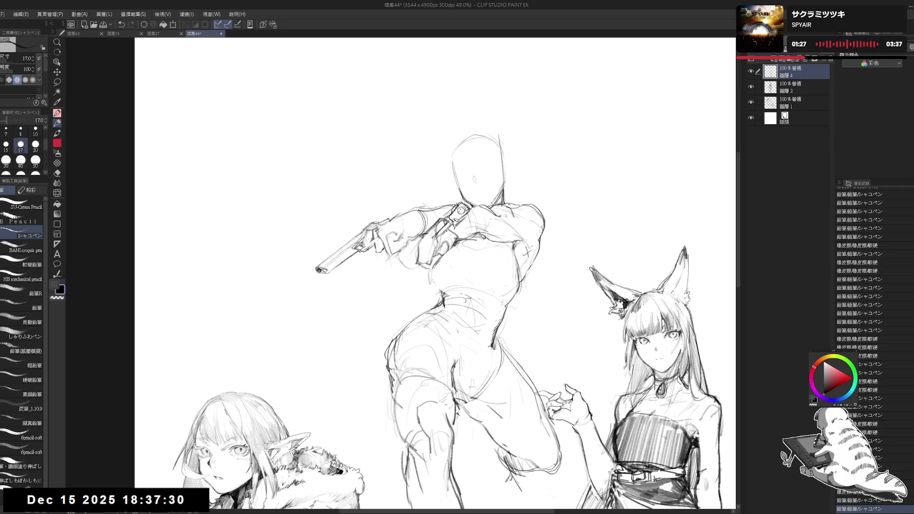
pyautogui.moveTo(458, 209)
pyautogui.mouseDown()
pyautogui.moveTo(465, 213)
pyautogui.moveTo(456, 205)
pyautogui.mouseUp()
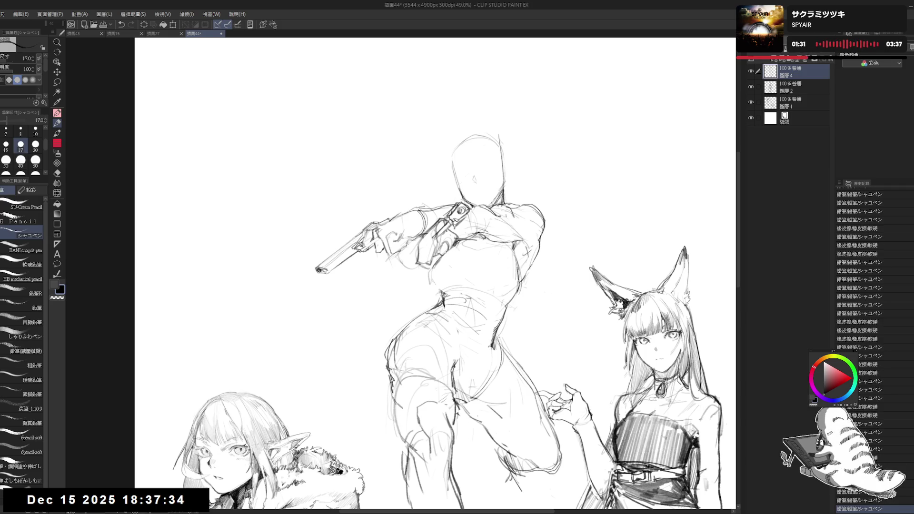
# Flip the canvas horizontally and add a small pencil stroke on the raised arm
pyautogui.press('h')
pyautogui.press('h')
pyautogui.moveTo(403, 263); pyautogui.dragTo(376, 243)
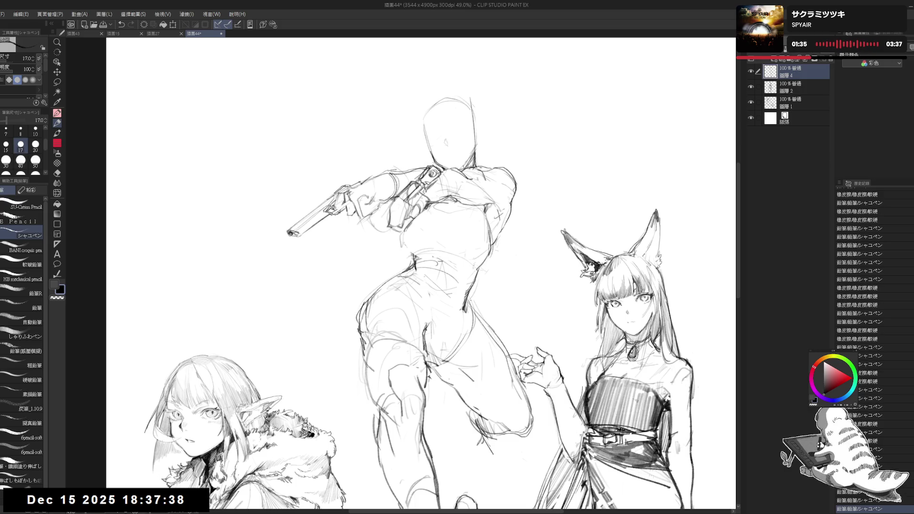
pyautogui.moveTo(368, 210); pyautogui.dragTo(375, 226)
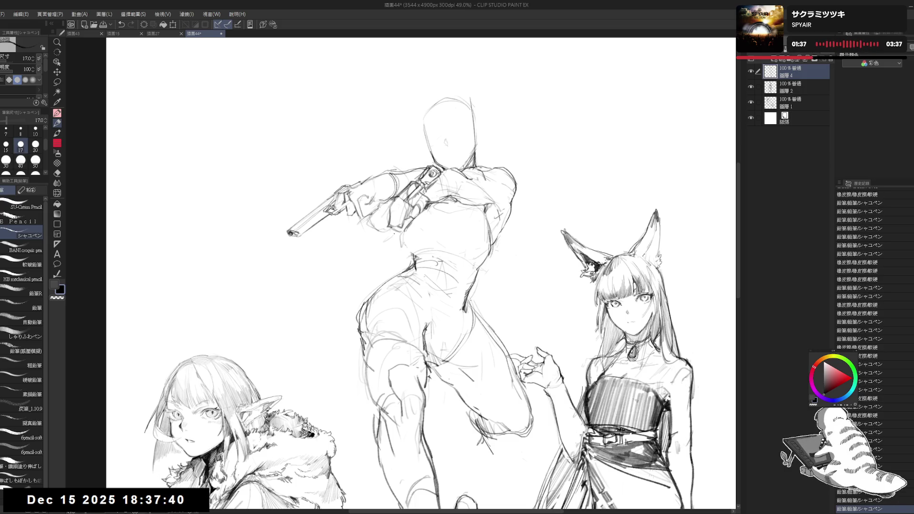
pyautogui.moveTo(460, 420)
pyautogui.mouseDown()
pyautogui.moveTo(489, 462)
pyautogui.moveTo(498, 427)
pyautogui.moveTo(445, 394)
pyautogui.mouseUp()
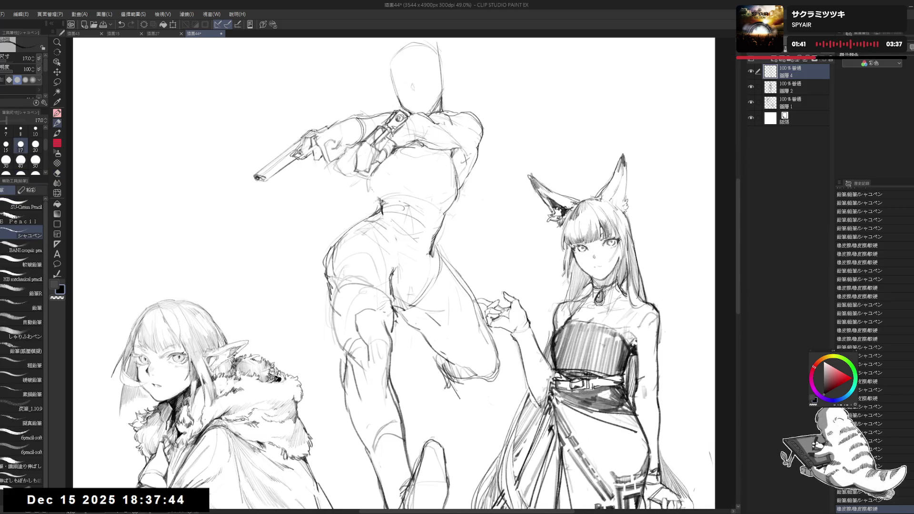
# Redo the last stroke and recentre the sketch in view
pyautogui.hotkey('ctrl', 'y')
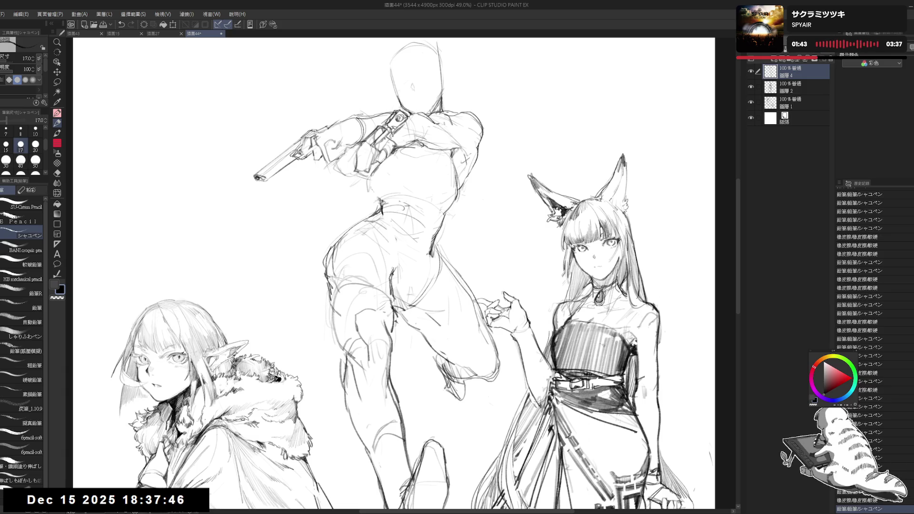
pyautogui.moveTo(360, 266)
pyautogui.mouseDown()
pyautogui.moveTo(413, 317)
pyautogui.moveTo(465, 346)
pyautogui.mouseUp()
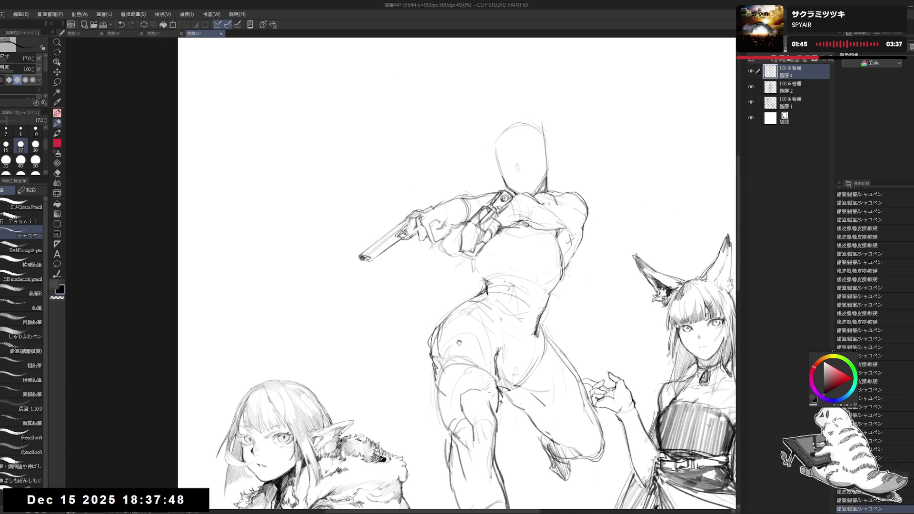
pyautogui.moveTo(349, 347); pyautogui.dragTo(335, 314)
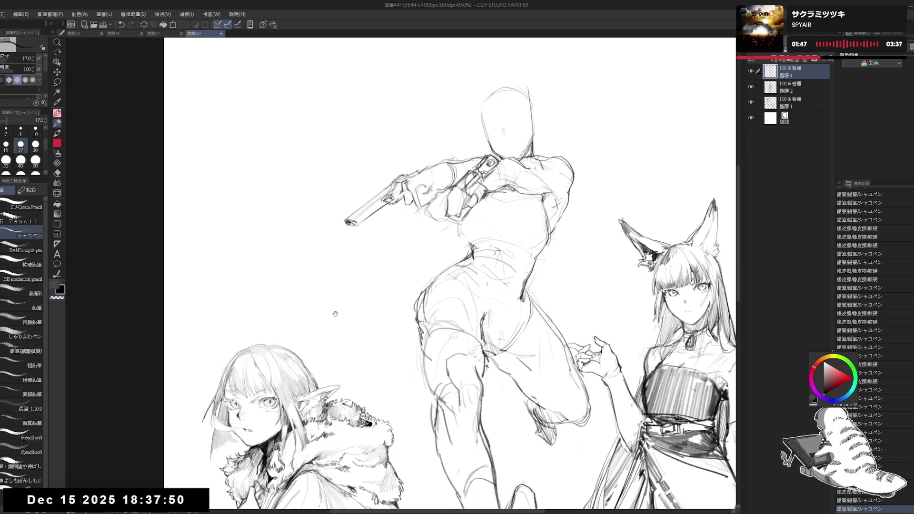
pyautogui.scroll(-3, 343, 275)
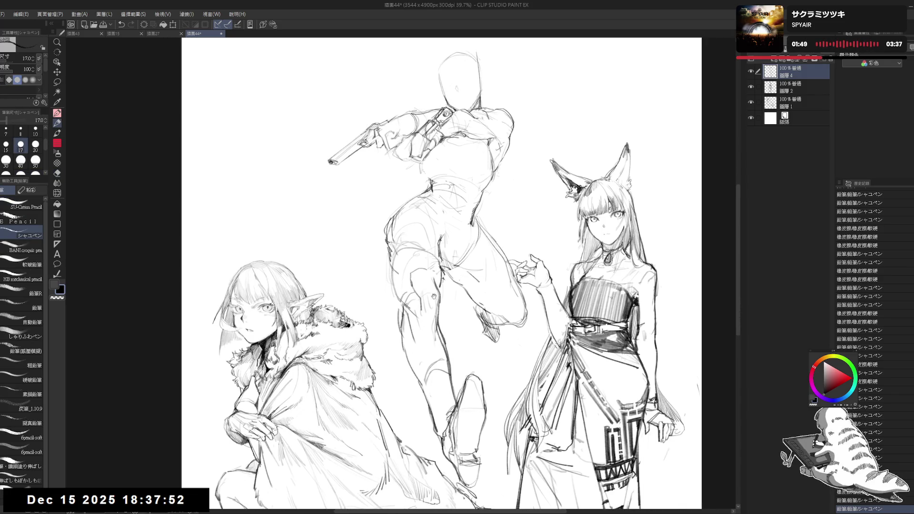
pyautogui.moveTo(364, 159)
pyautogui.mouseDown()
pyautogui.moveTo(391, 244)
pyautogui.moveTo(343, 295)
pyautogui.mouseUp()
pyautogui.scroll(3, 391, 243)
# Try a stroke by the gun barrel, undo it, and reset the canvas rotation to upright
pyautogui.moveTo(389, 257); pyautogui.dragTo(372, 284)
pyautogui.hotkey('ctrl', 'z')
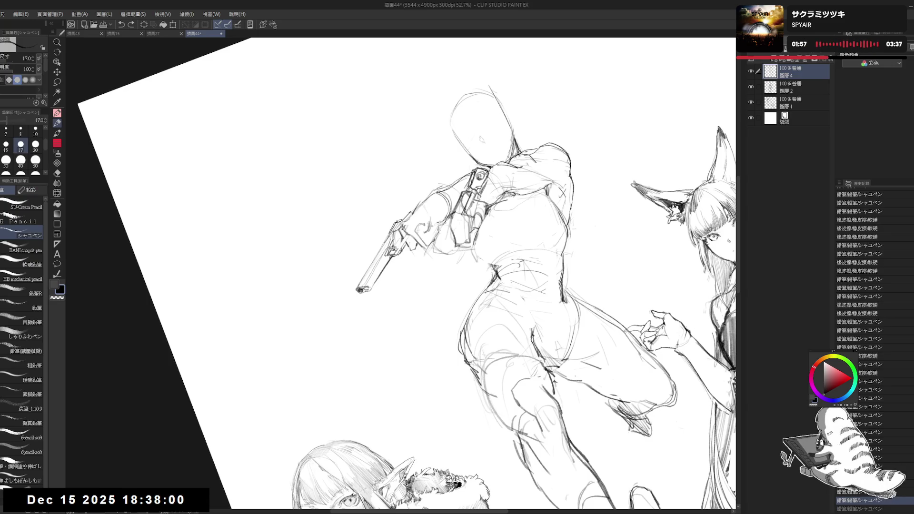
pyautogui.hotkey('ctrl', '@')
pyautogui.scroll(-1, 464, 271)
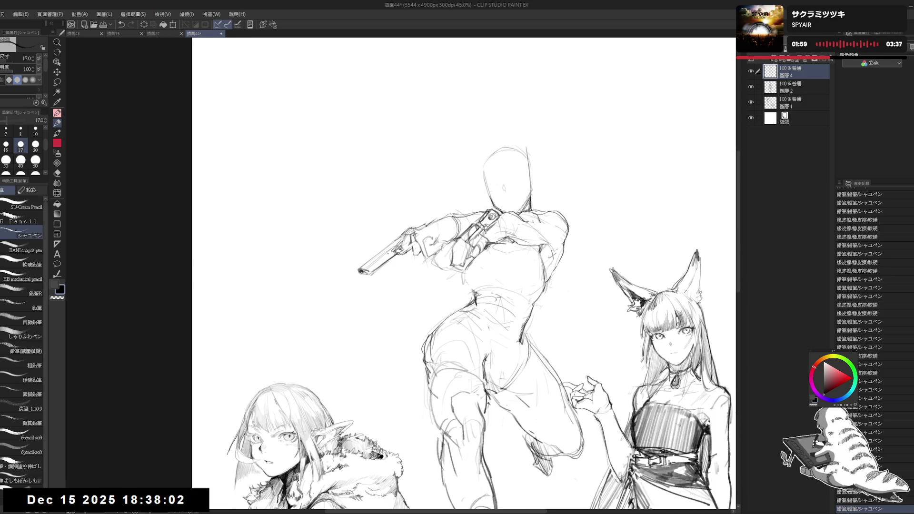
pyautogui.moveTo(378, 180); pyautogui.dragTo(395, 202)
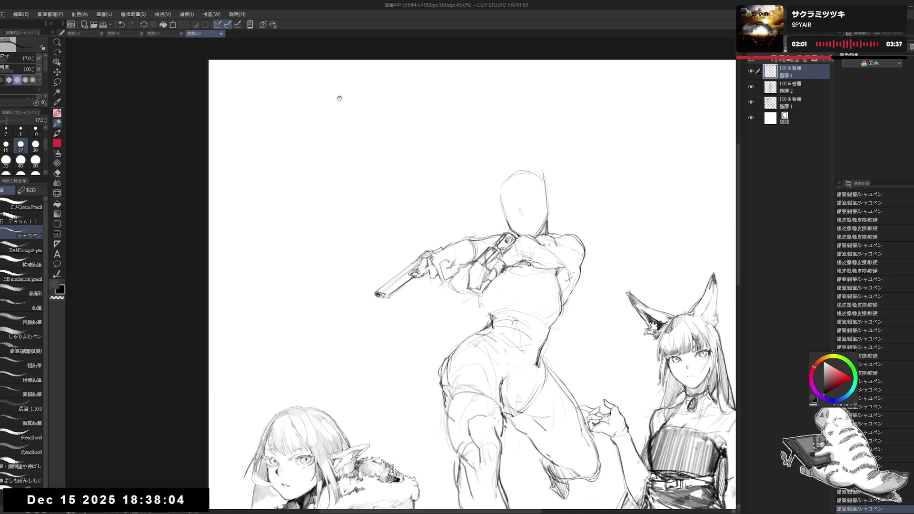
pyautogui.moveTo(494, 205)
pyautogui.mouseDown()
pyautogui.moveTo(446, 170)
pyautogui.moveTo(458, 153)
pyautogui.moveTo(490, 145)
pyautogui.moveTo(498, 156)
pyautogui.moveTo(479, 168)
pyautogui.moveTo(490, 185)
pyautogui.mouseUp()
pyautogui.scroll(1, 471, 186)
pyautogui.scroll(1, 465, 165)
# Place small marks and short strokes on the central girl's head
pyautogui.press('e')
pyautogui.press('p')
pyautogui.click(462, 166)
pyautogui.moveTo(428, 183); pyautogui.dragTo(431, 196)
pyautogui.moveTo(429, 183); pyautogui.dragTo(431, 196)
pyautogui.click(441, 149)
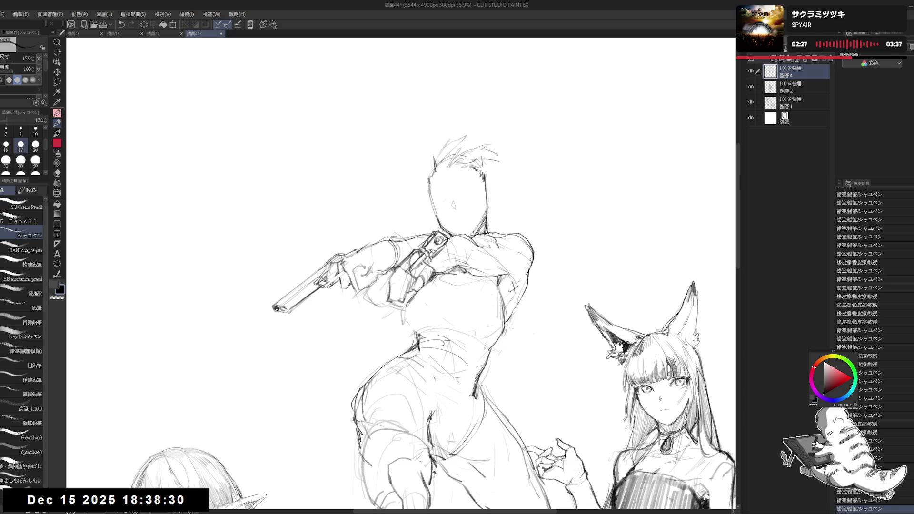
# Erase the hair strokes above the head
pyautogui.press('e')
pyautogui.moveTo(448, 143)
pyautogui.mouseDown()
pyautogui.moveTo(466, 138)
pyautogui.moveTo(436, 149)
pyautogui.moveTo(464, 133)
pyautogui.mouseUp()
pyautogui.press('p')
pyautogui.press('e')
pyautogui.press('p')
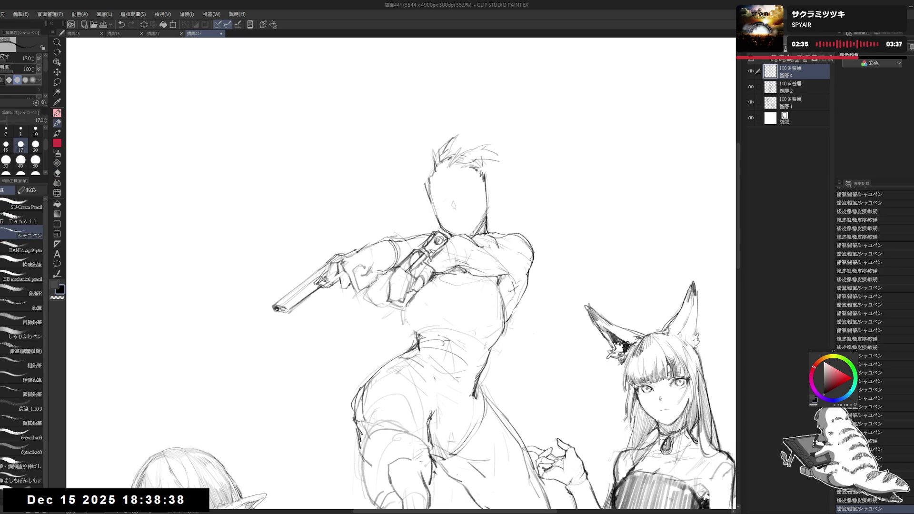
# Draw hair strands along the head's left side, undoing the unwanted strokes
pyautogui.moveTo(429, 195); pyautogui.dragTo(414, 217)
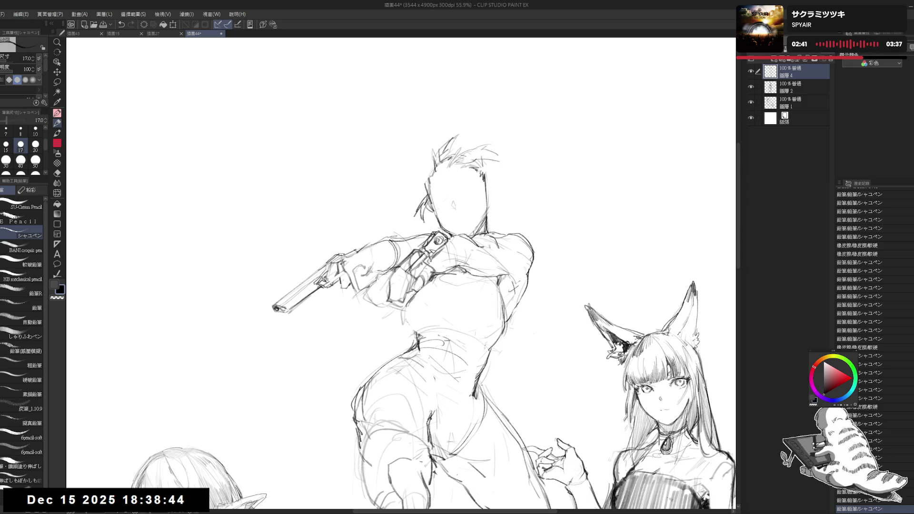
pyautogui.moveTo(421, 197)
pyautogui.mouseDown()
pyautogui.moveTo(431, 166)
pyautogui.moveTo(424, 217)
pyautogui.moveTo(411, 224)
pyautogui.mouseUp()
pyautogui.hotkey('ctrl', 'z')
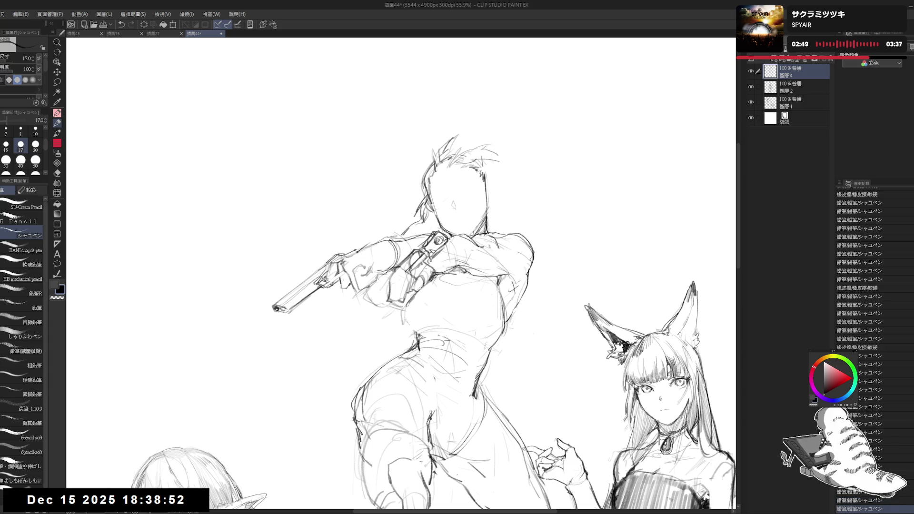
pyautogui.moveTo(382, 215)
pyautogui.mouseDown()
pyautogui.moveTo(417, 223)
pyautogui.moveTo(402, 218)
pyautogui.moveTo(403, 209)
pyautogui.mouseUp()
pyautogui.hotkey('ctrl', 'z')
pyautogui.hotkey('ctrl', 'z')
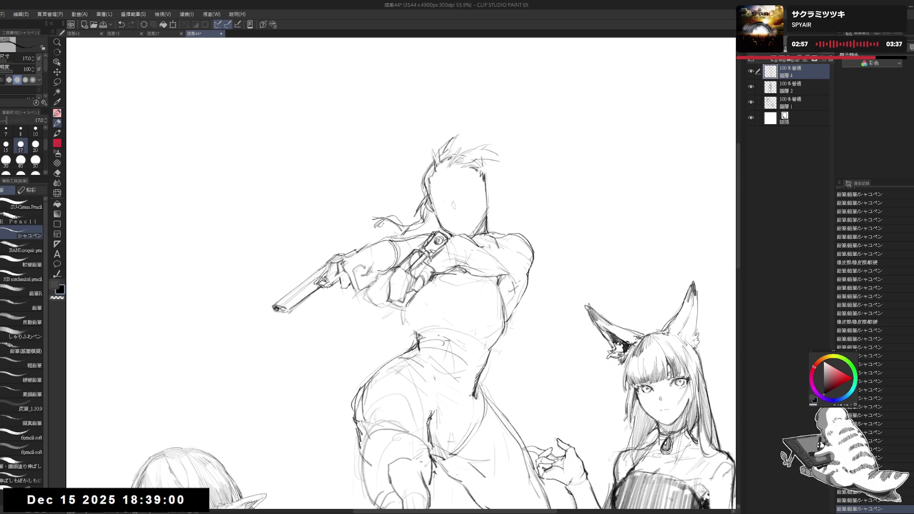
# Erase lines by the head's right side, then undo the erasure
pyautogui.press('e')
pyautogui.moveTo(495, 205)
pyautogui.mouseDown()
pyautogui.moveTo(486, 181)
pyautogui.moveTo(497, 179)
pyautogui.moveTo(472, 203)
pyautogui.moveTo(511, 228)
pyautogui.moveTo(504, 227)
pyautogui.mouseUp()
pyautogui.press('p')
pyautogui.hotkey('ctrl', 'z')
# Sketch additional hair strokes around the central girl's head
pyautogui.moveTo(400, 276); pyautogui.dragTo(364, 281)
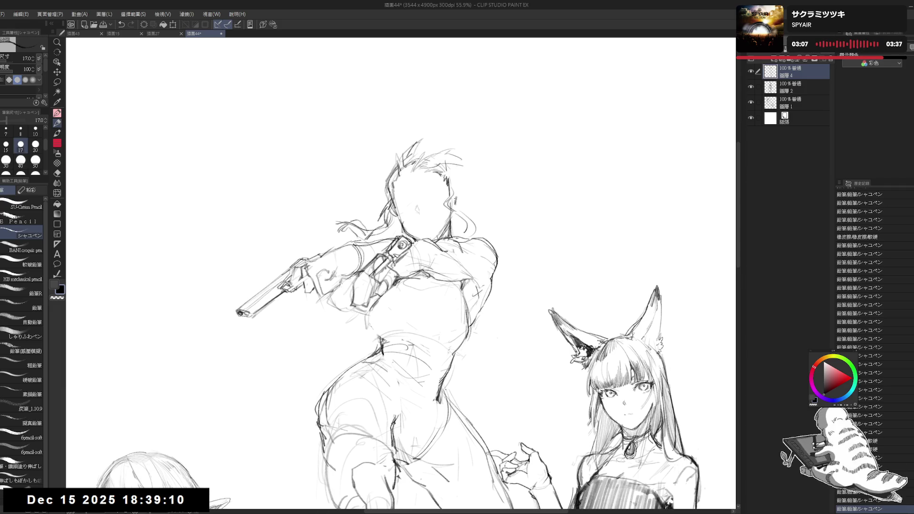
pyautogui.moveTo(460, 217); pyautogui.dragTo(475, 232)
pyautogui.moveTo(464, 167)
pyautogui.mouseDown()
pyautogui.moveTo(456, 171)
pyautogui.moveTo(466, 170)
pyautogui.mouseUp()
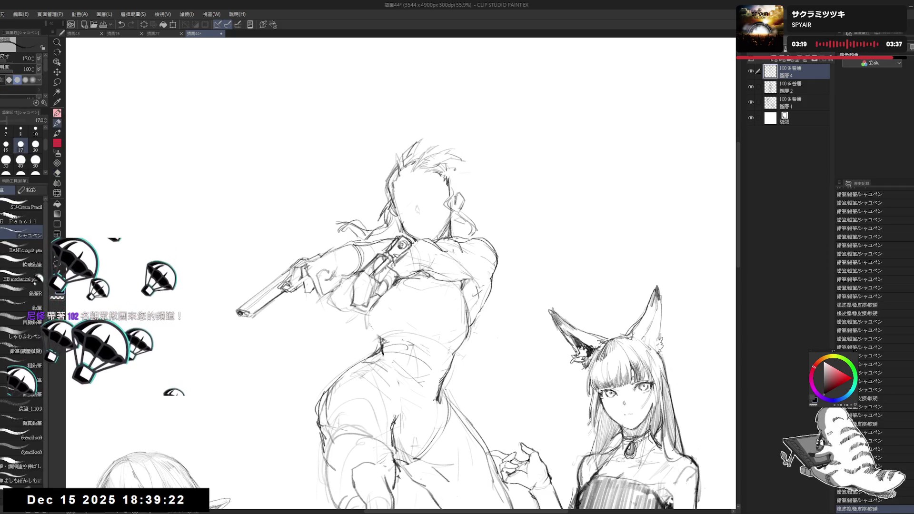
pyautogui.moveTo(476, 238); pyautogui.dragTo(461, 225)
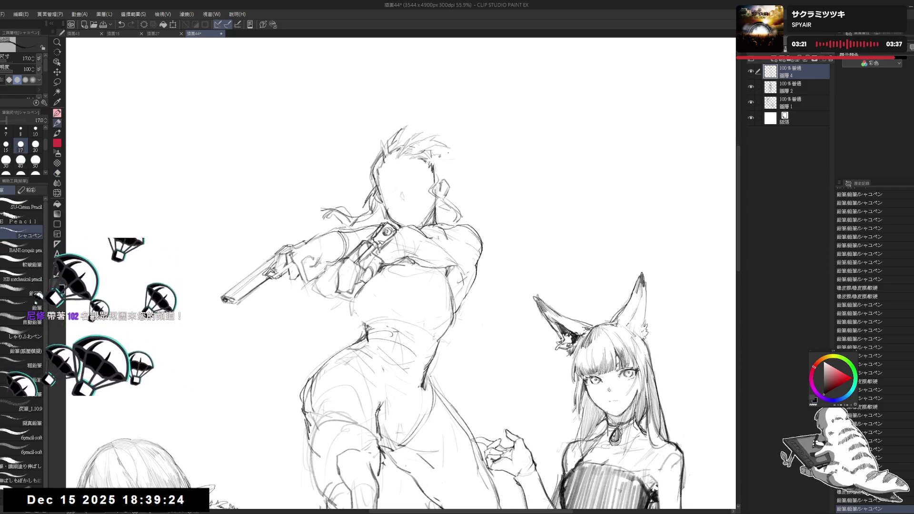
# Redraw the hair strands flowing right of the head and zoom out to review
pyautogui.moveTo(448, 156)
pyautogui.mouseDown()
pyautogui.moveTo(474, 157)
pyautogui.moveTo(443, 162)
pyautogui.moveTo(484, 190)
pyautogui.mouseUp()
pyautogui.hotkey('ctrl', 'z')
pyautogui.press('e')
pyautogui.press('p')
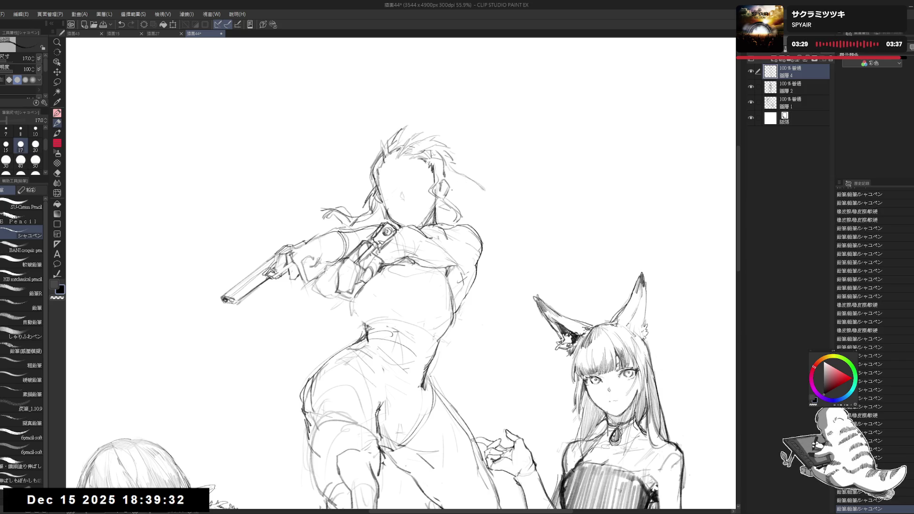
pyautogui.moveTo(449, 166); pyautogui.dragTo(487, 188)
pyautogui.scroll(-1, 377, 309)
pyautogui.scroll(-3, 400, 275)
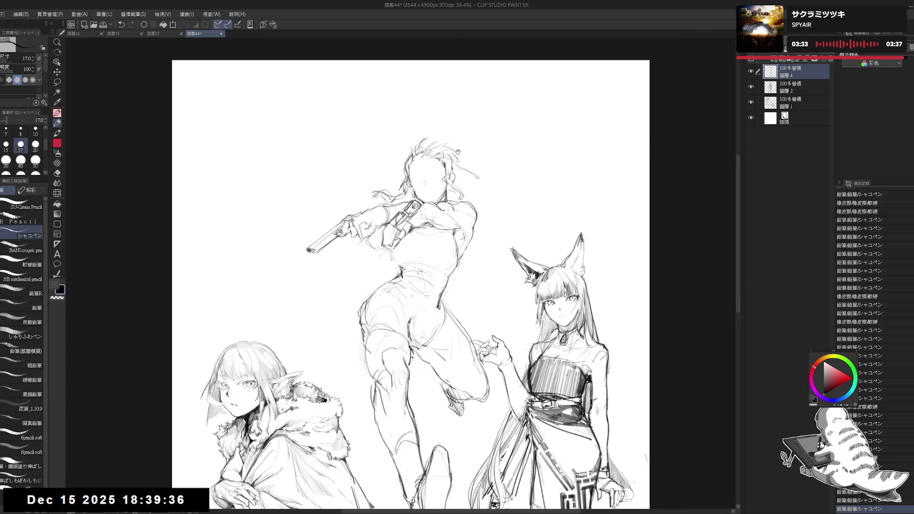
pyautogui.scroll(3, 400, 275)
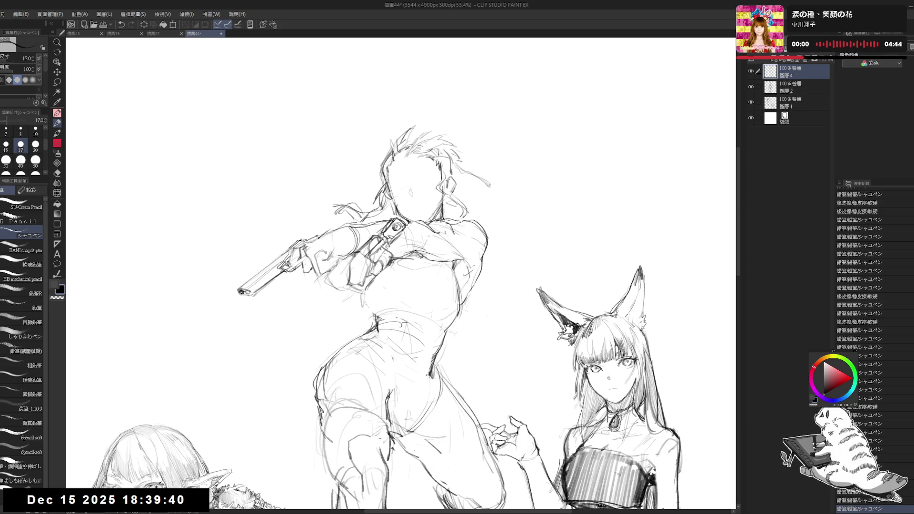
# Erase the loose strand right of the head, redo a pencil stroke, and trim the head's right side
pyautogui.moveTo(469, 164); pyautogui.dragTo(500, 193)
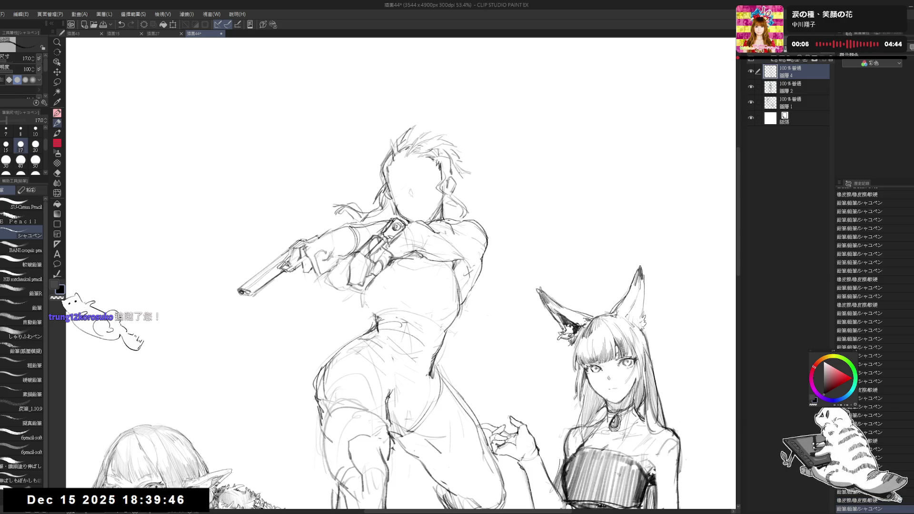
pyautogui.hotkey('ctrl', 'y')
pyautogui.press('e')
pyautogui.moveTo(452, 185)
pyautogui.mouseDown()
pyautogui.moveTo(473, 189)
pyautogui.moveTo(468, 178)
pyautogui.moveTo(478, 170)
pyautogui.mouseUp()
pyautogui.press('p')
pyautogui.press('e')
pyautogui.press('p')
# Try a longer curl at the strand's right tip, undo it, and erase the tip back
pyautogui.press('e')
pyautogui.press('p')
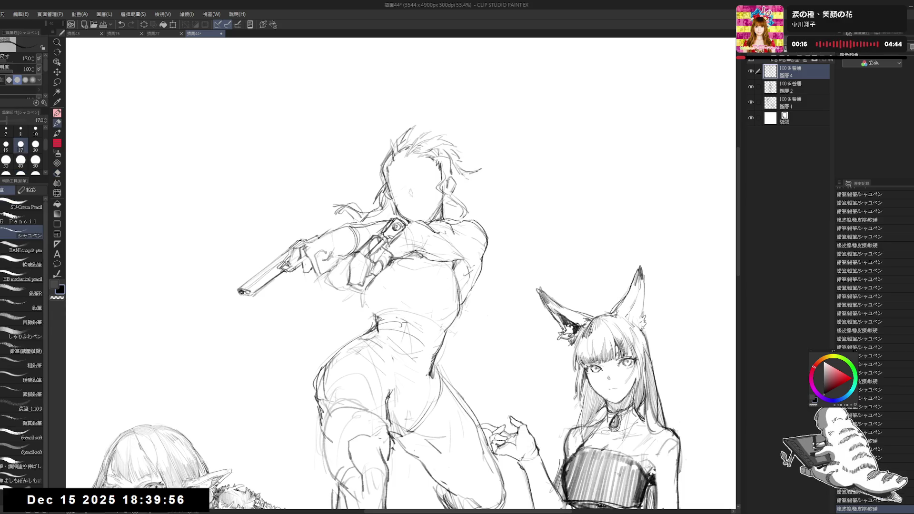
pyautogui.hotkey('ctrl', 'z')
pyautogui.moveTo(477, 167)
pyautogui.mouseDown()
pyautogui.moveTo(482, 154)
pyautogui.moveTo(514, 187)
pyautogui.moveTo(497, 188)
pyautogui.moveTo(521, 200)
pyautogui.mouseUp()
pyautogui.hotkey('ctrl', 'z')
pyautogui.click(536, 247)
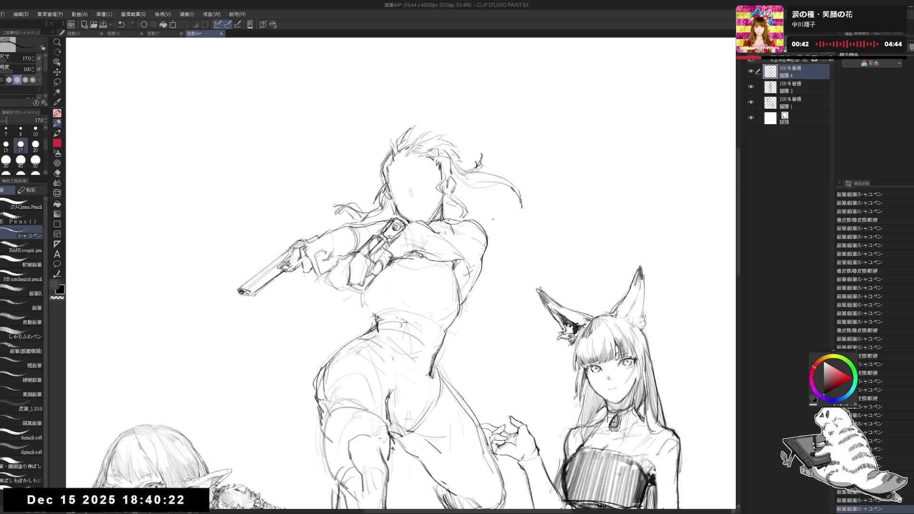
pyautogui.press('e')
pyautogui.moveTo(521, 205); pyautogui.dragTo(514, 184)
# Erase stray marks and part of the hair strands on the right
pyautogui.click(501, 182)
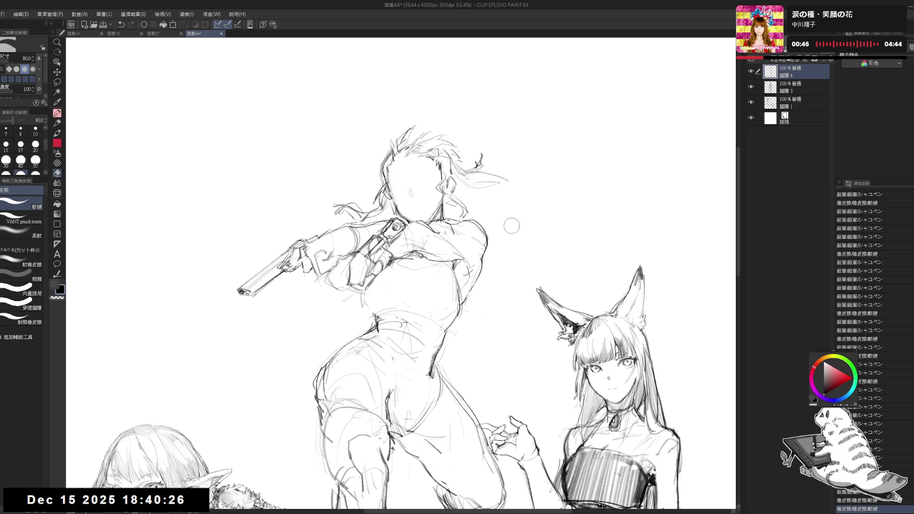
pyautogui.press('p')
pyautogui.moveTo(531, 169); pyautogui.dragTo(505, 176)
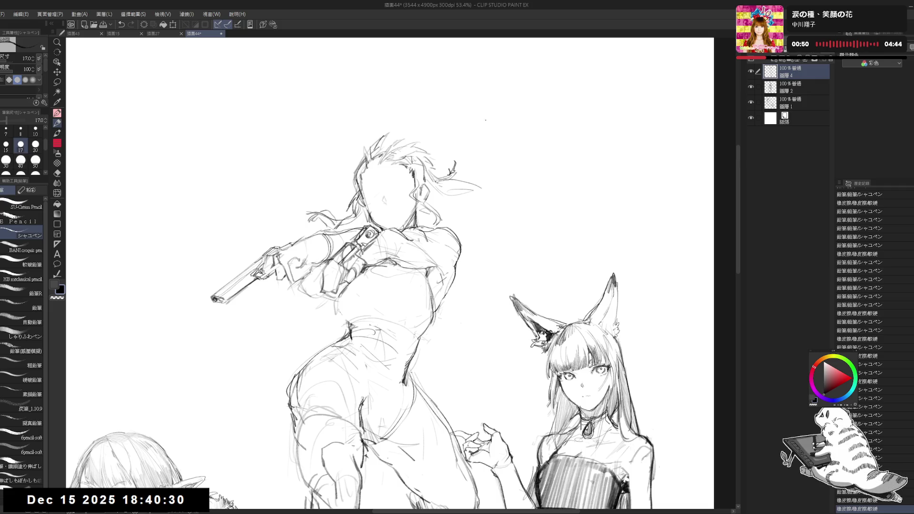
pyautogui.press('e')
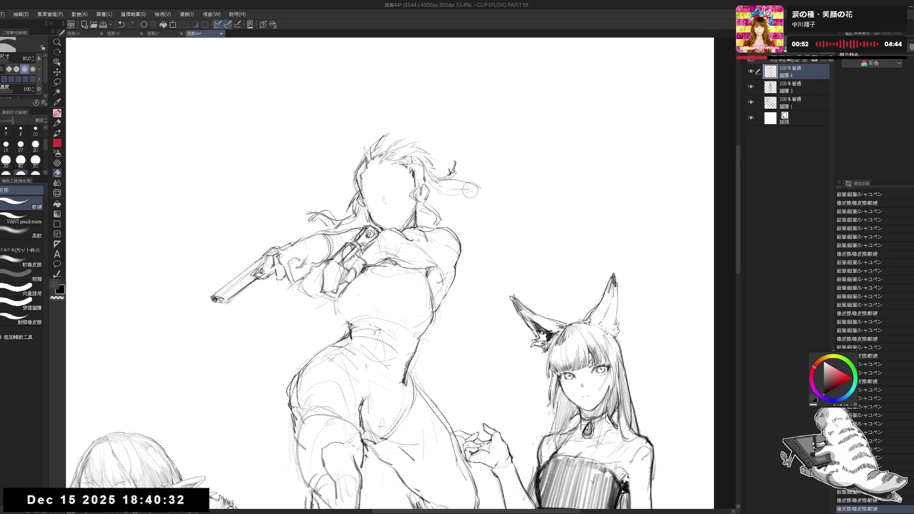
pyautogui.moveTo(440, 186)
pyautogui.mouseDown()
pyautogui.moveTo(481, 188)
pyautogui.moveTo(507, 224)
pyautogui.mouseUp()
pyautogui.press('p')
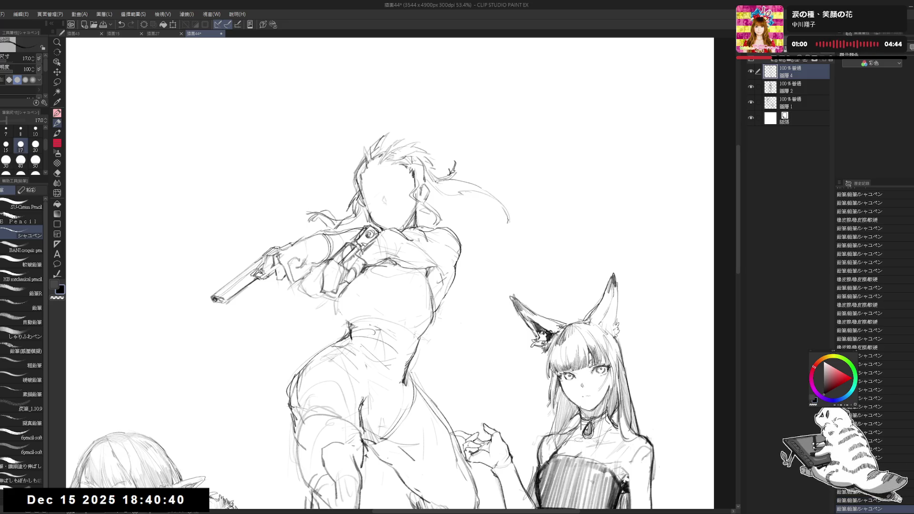
# Mirror the canvas and redraw the lower end of the right hair strand
pyautogui.press('h')
pyautogui.press('h')
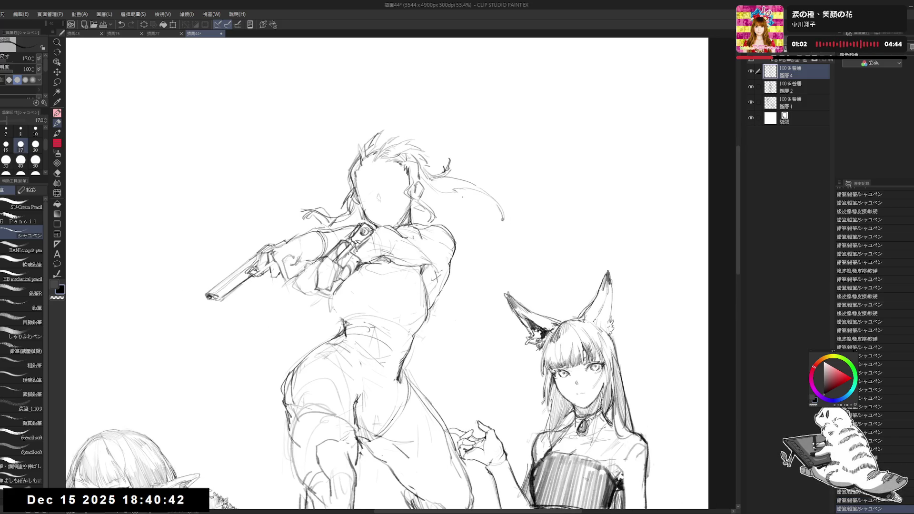
pyautogui.moveTo(451, 183)
pyautogui.mouseDown()
pyautogui.moveTo(465, 197)
pyautogui.moveTo(468, 190)
pyautogui.mouseUp()
pyautogui.moveTo(490, 222)
pyautogui.mouseDown()
pyautogui.moveTo(496, 227)
pyautogui.moveTo(495, 214)
pyautogui.moveTo(500, 223)
pyautogui.moveTo(464, 281)
pyautogui.mouseUp()
pyautogui.click(482, 202)
pyautogui.moveTo(423, 220); pyautogui.dragTo(413, 227)
pyautogui.moveTo(485, 238); pyautogui.dragTo(449, 256)
pyautogui.hotkey('ctrl', 'z')
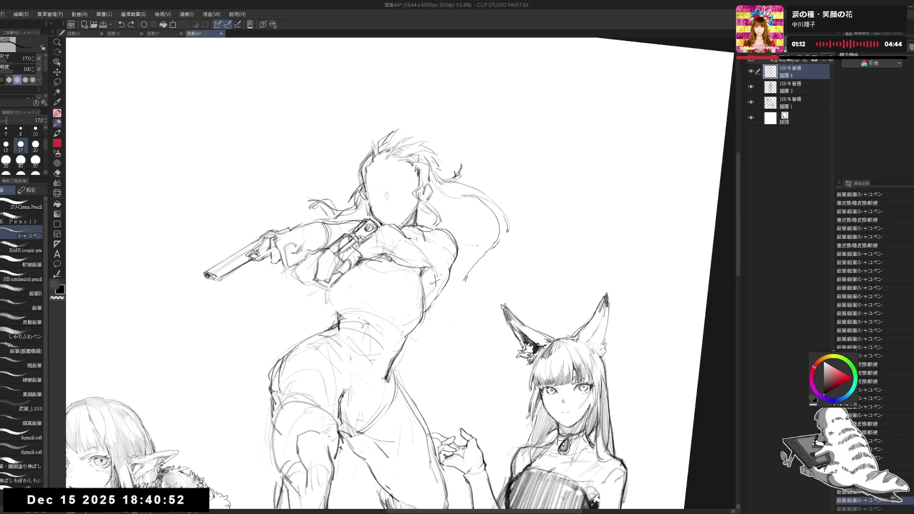
# Erase and redraw the right hair strand so it sweeps down toward the shoulder
pyautogui.press('e')
pyautogui.moveTo(502, 232)
pyautogui.mouseDown()
pyautogui.moveTo(472, 273)
pyautogui.moveTo(472, 259)
pyautogui.mouseUp()
pyautogui.press('p')
pyautogui.press('e')
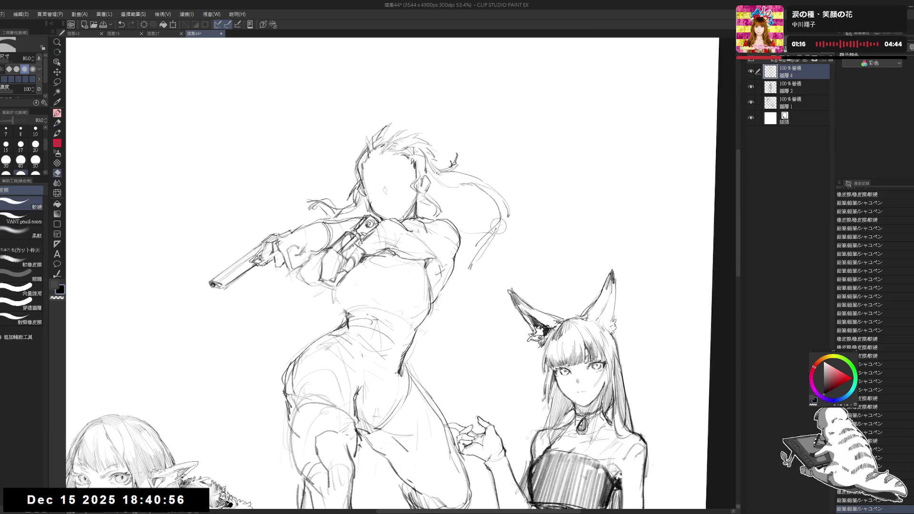
pyautogui.moveTo(500, 223); pyautogui.dragTo(464, 274)
pyautogui.press('p')
pyautogui.moveTo(485, 193)
pyautogui.mouseDown()
pyautogui.moveTo(494, 227)
pyautogui.moveTo(464, 297)
pyautogui.mouseUp()
pyautogui.moveTo(473, 248); pyautogui.dragTo(459, 259)
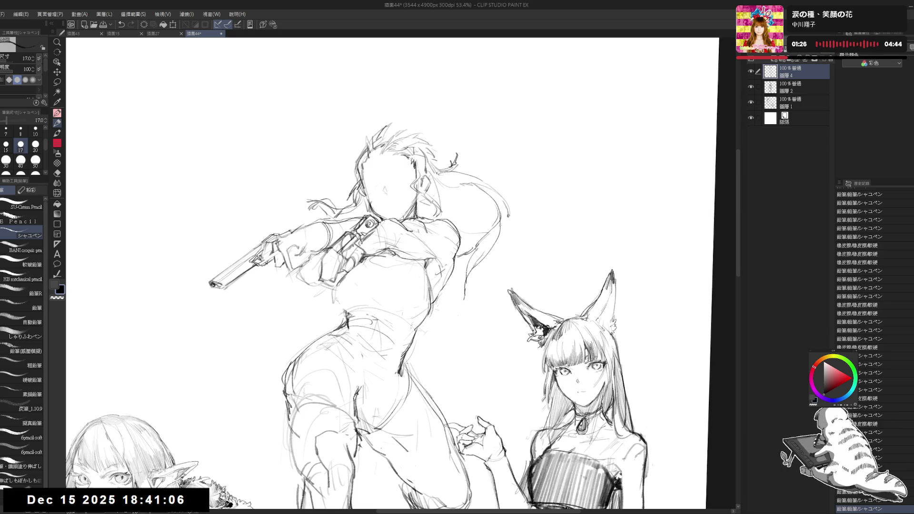
# Zoom out and reset the canvas rotation to review the whole drawing
pyautogui.hotkey('ctrl', '-')
pyautogui.hotkey('ctrl', '-')
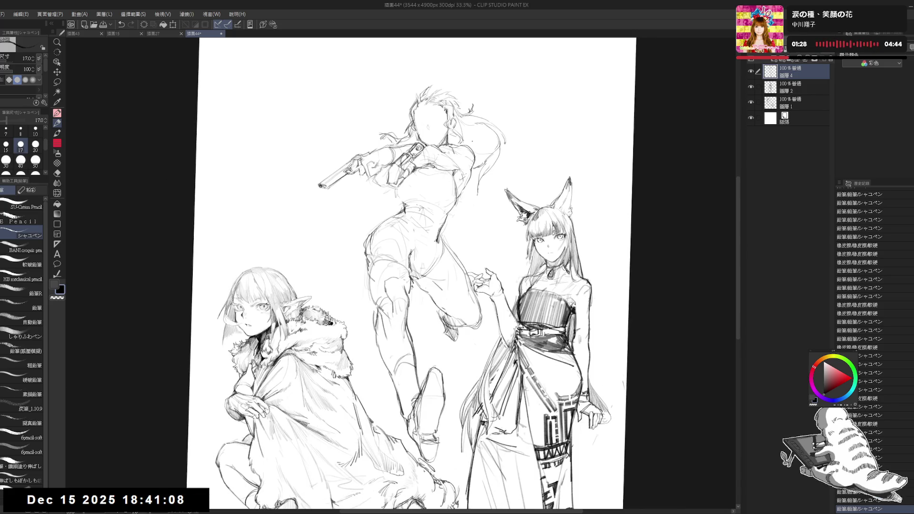
pyautogui.hotkey('ctrl', '@')
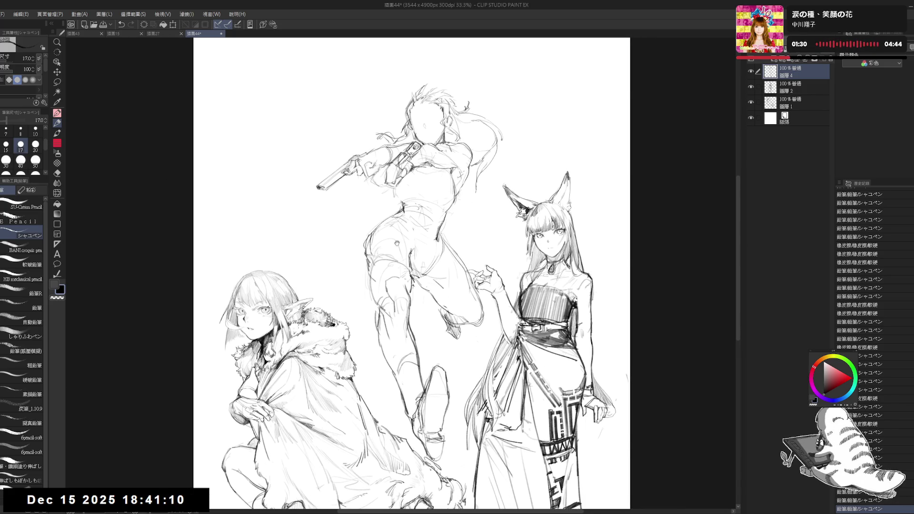
pyautogui.scroll(-5, 411, 273)
pyautogui.hotkey('ctrl', '-')
pyautogui.scroll(4, 447, 204)
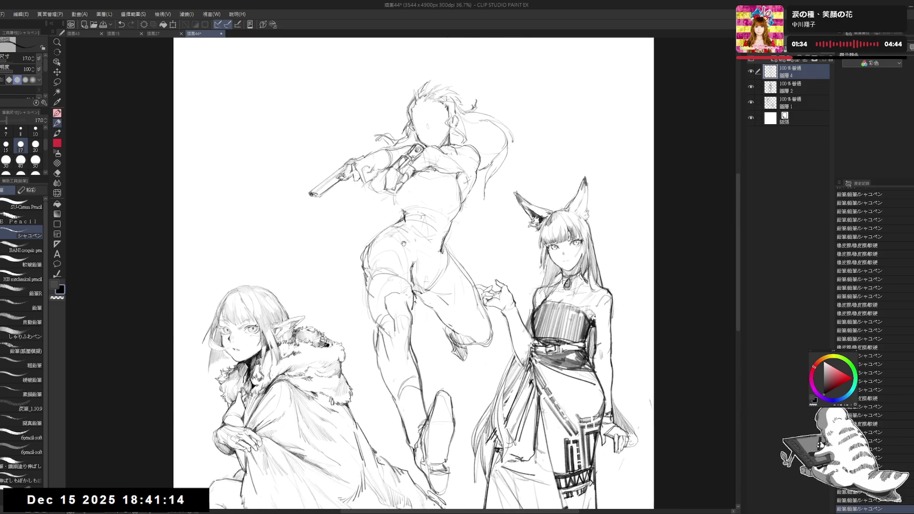
# Erase small stray marks and add a short stroke on the arm
pyautogui.press('e')
pyautogui.moveTo(394, 214); pyautogui.dragTo(394, 195)
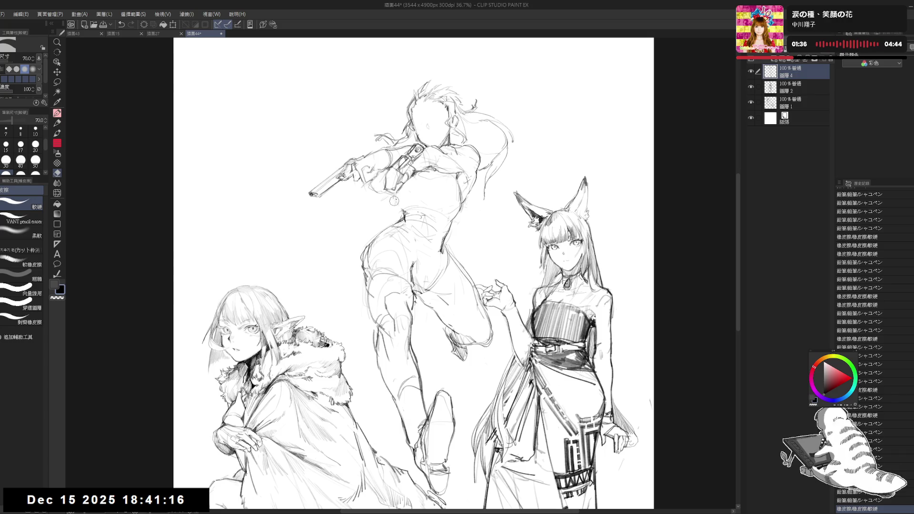
pyautogui.press('p')
pyautogui.scroll(2, 388, 204)
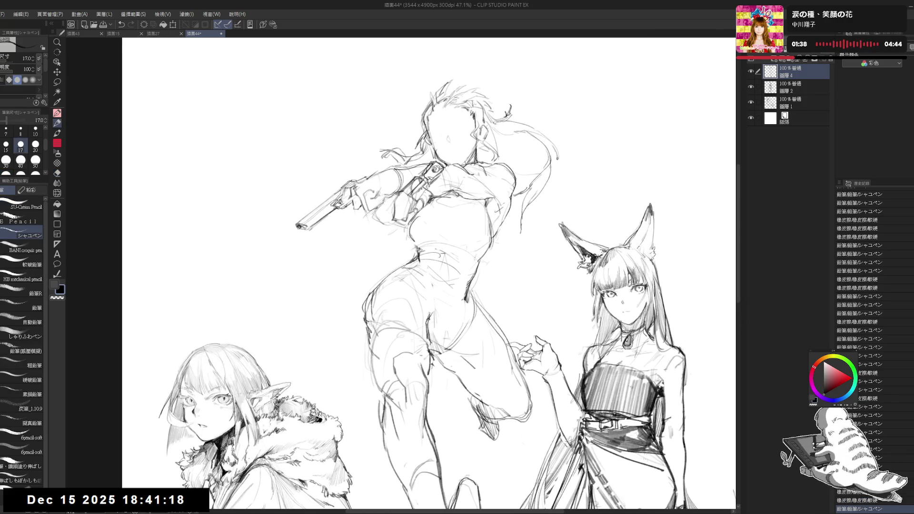
pyautogui.moveTo(386, 197); pyautogui.dragTo(381, 220)
# Dab tiny pencil marks on the arm and torso, then level the view and zoom in on the head
pyautogui.click(502, 296)
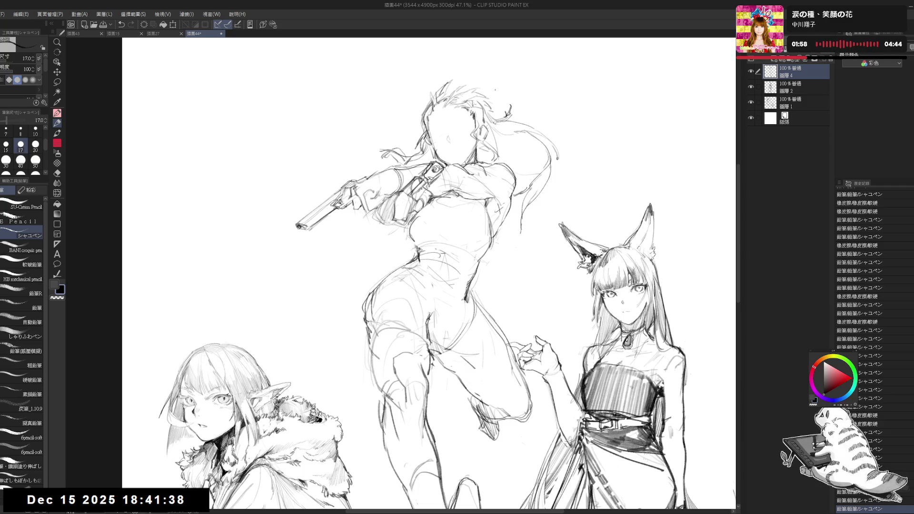
pyautogui.moveTo(428, 262); pyautogui.dragTo(430, 280)
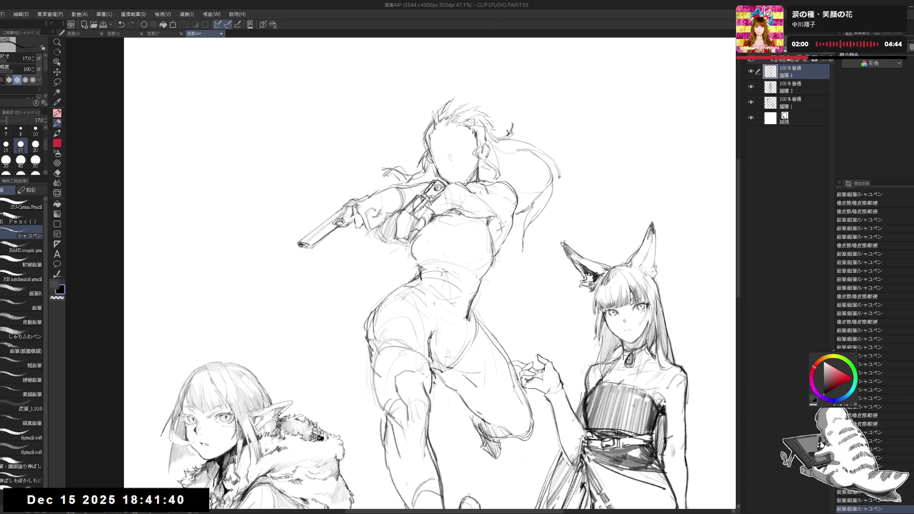
pyautogui.click(524, 165)
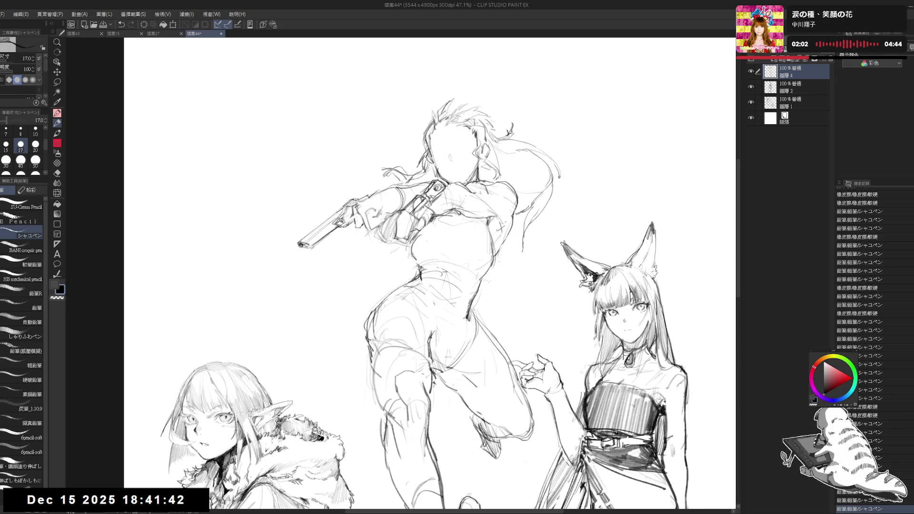
pyautogui.moveTo(428, 261); pyautogui.dragTo(457, 285)
pyautogui.moveTo(418, 123)
pyautogui.mouseDown()
pyautogui.moveTo(427, 133)
pyautogui.moveTo(421, 137)
pyautogui.mouseUp()
pyautogui.scroll(3, 464, 142)
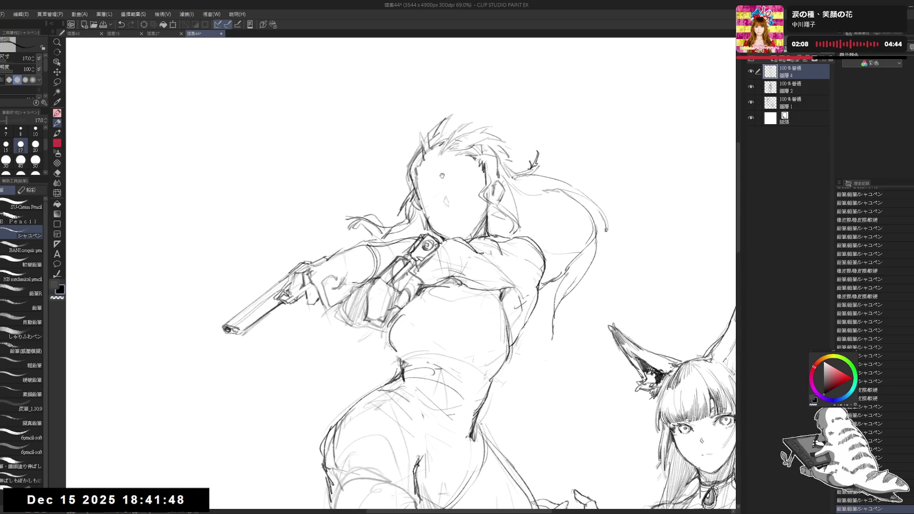
# Erase a spot on the face and sketch light strokes for the eye
pyautogui.press('e')
pyautogui.moveTo(443, 193); pyautogui.dragTo(431, 210)
pyautogui.press('p')
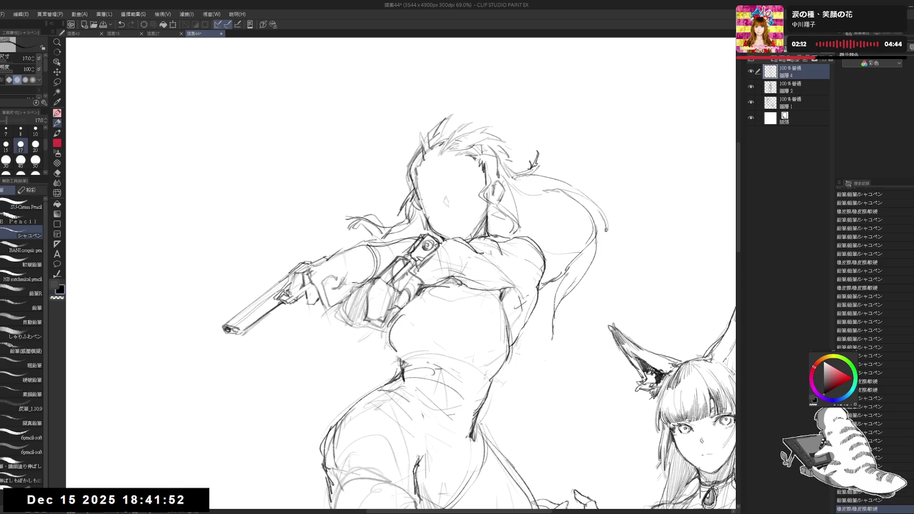
pyautogui.moveTo(426, 145); pyautogui.dragTo(456, 189)
pyautogui.moveTo(455, 188); pyautogui.dragTo(456, 190)
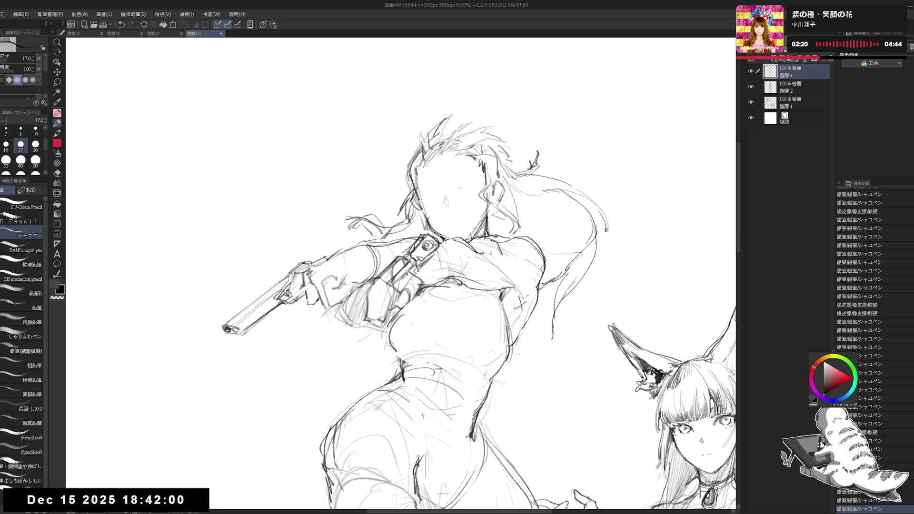
pyautogui.click(460, 190)
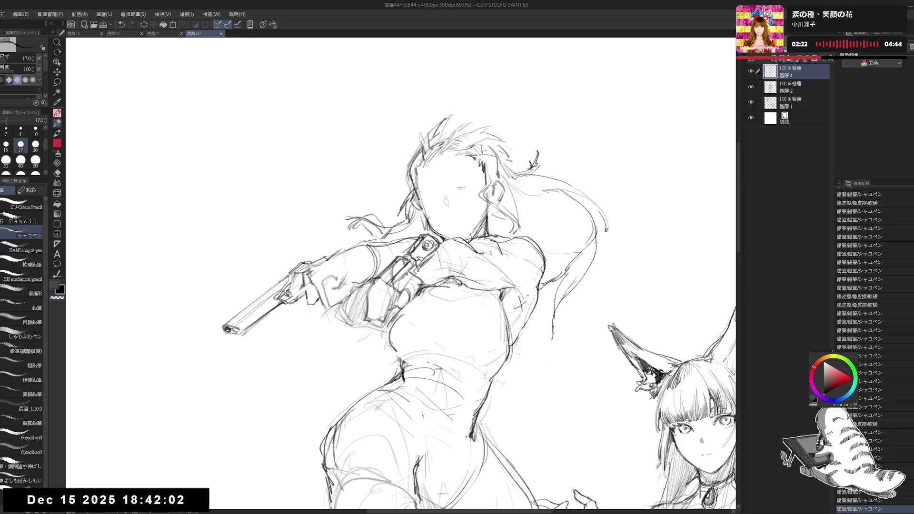
# Reshape and touch up the eye mark, alternating eraser and pencil
pyautogui.press('e')
pyautogui.moveTo(457, 186); pyautogui.dragTo(464, 190)
pyautogui.press('p')
pyautogui.press('e')
pyautogui.press('p')
pyautogui.press('e')
pyautogui.press('p')
pyautogui.moveTo(455, 185); pyautogui.dragTo(467, 185)
# Draw and refine the eye outline with small touch-ups
pyautogui.press('e')
pyautogui.press('p')
pyautogui.moveTo(461, 186); pyautogui.dragTo(467, 184)
pyautogui.moveTo(461, 186); pyautogui.dragTo(467, 184)
pyautogui.moveTo(460, 186); pyautogui.dragTo(476, 205)
# Shrink the eraser to size 40 and clean up around the eye
pyautogui.press('e')
pyautogui.press('[')
pyautogui.press('[')
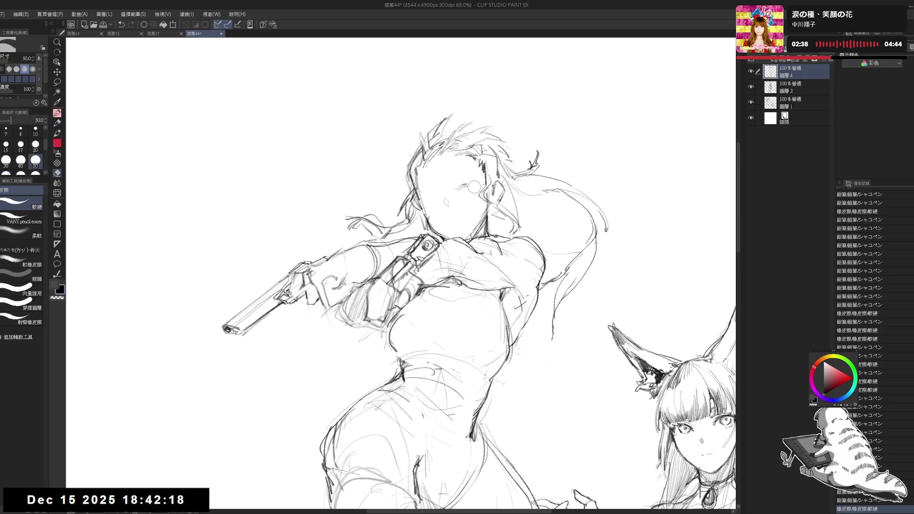
pyautogui.click(474, 186)
pyautogui.press('[')
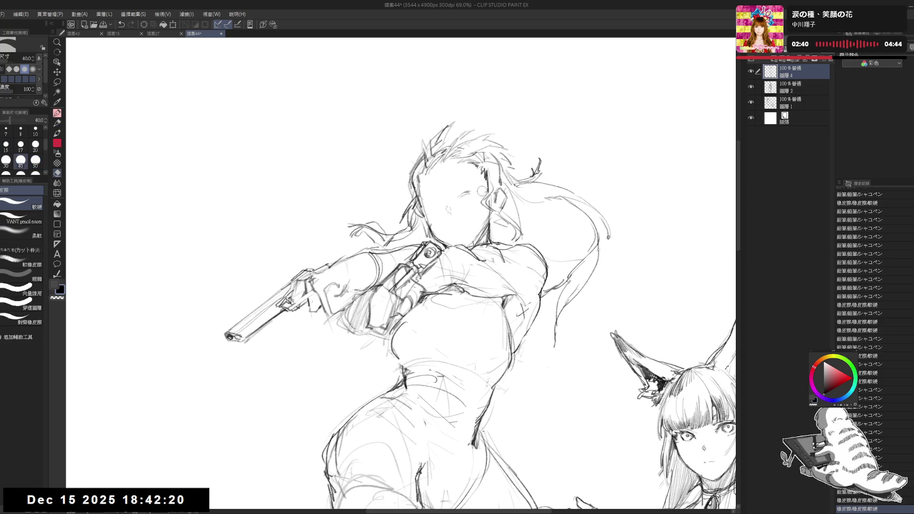
pyautogui.click(483, 191)
pyautogui.press('p')
# Add a brow stroke beside the eye
pyautogui.moveTo(462, 193); pyautogui.dragTo(481, 189)
pyautogui.press('e')
pyautogui.press('p')
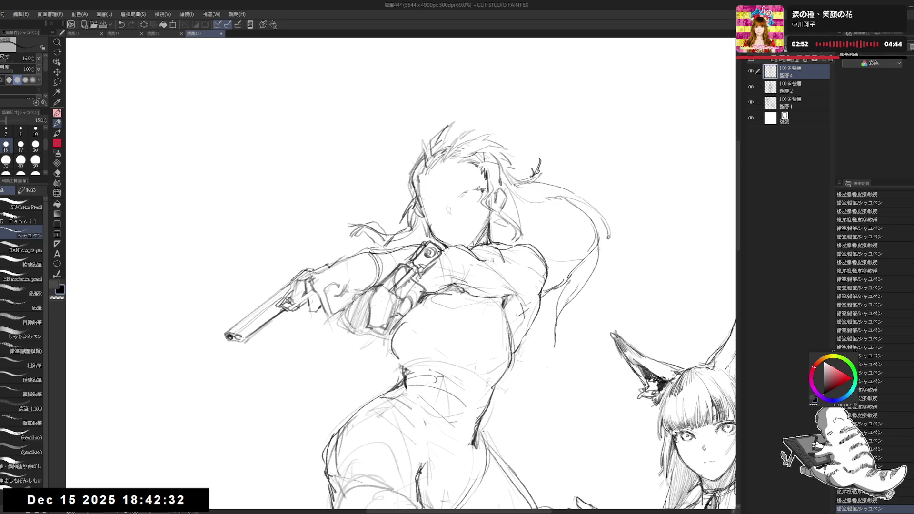
# Erase the old eye and face details on the gun girl's face with a size-50 eraser
pyautogui.press('e')
pyautogui.press('p')
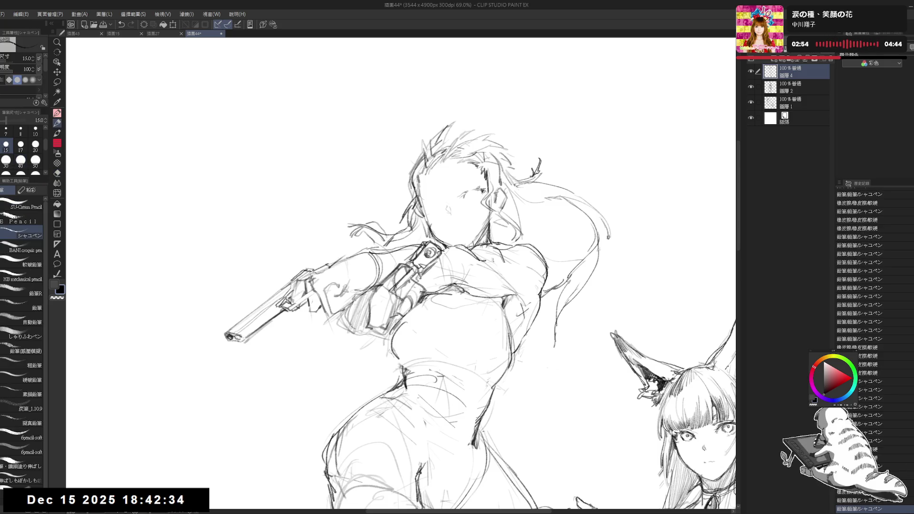
pyautogui.press('e')
pyautogui.press('h')
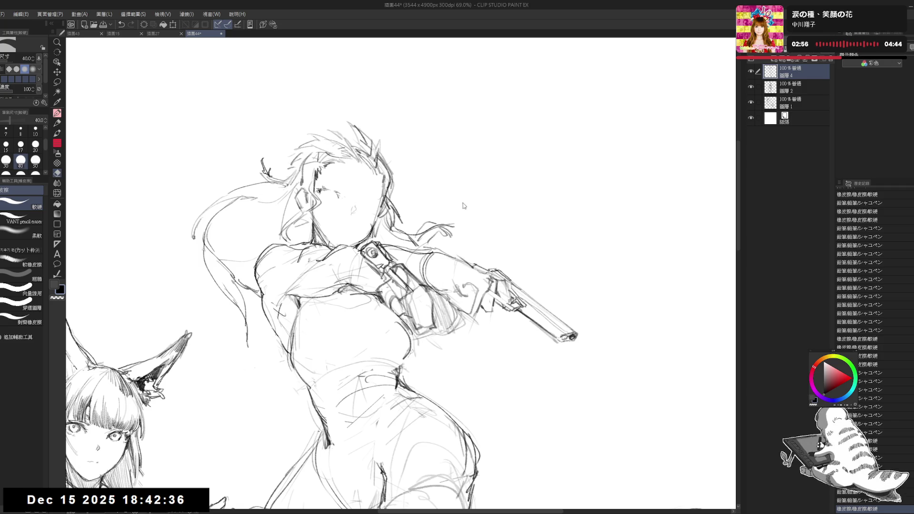
pyautogui.press('h')
pyautogui.scroll(-3, 434, 151)
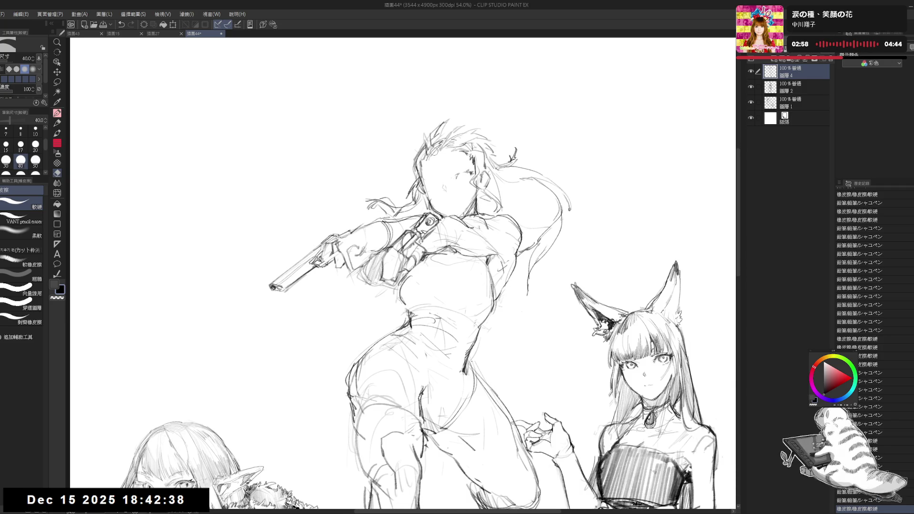
pyautogui.press(']')
pyautogui.moveTo(446, 188)
pyautogui.mouseDown()
pyautogui.moveTo(461, 172)
pyautogui.moveTo(452, 186)
pyautogui.mouseUp()
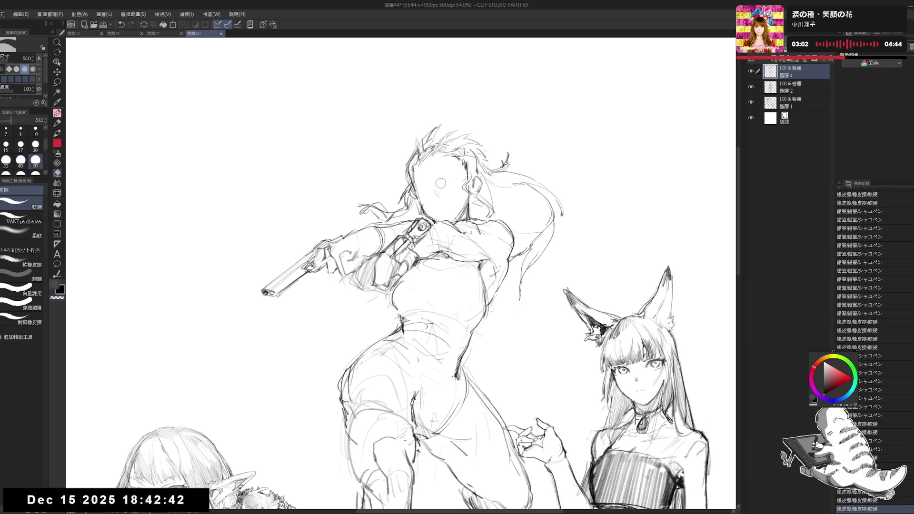
pyautogui.press('p')
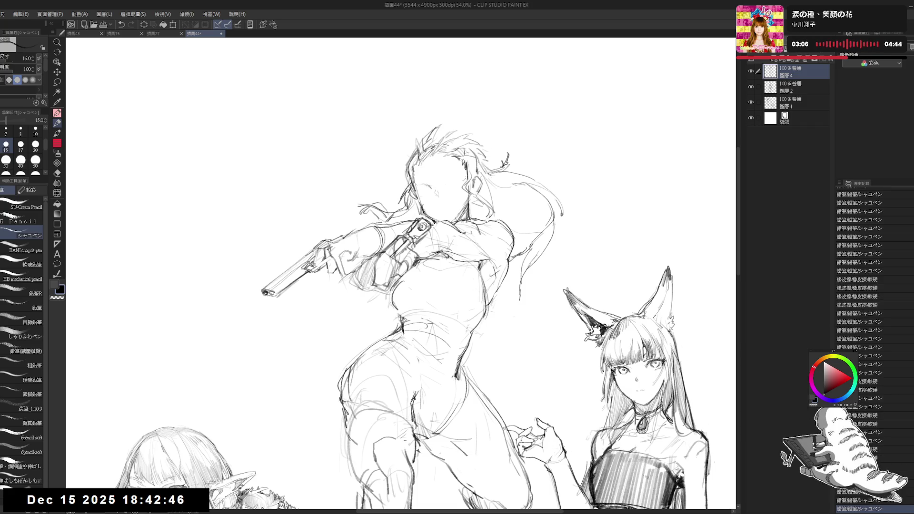
# Zoom in from 63.8% to 88.9% on the gun girl's face
pyautogui.moveTo(427, 190); pyautogui.dragTo(429, 193)
pyautogui.scroll(2, 429, 193)
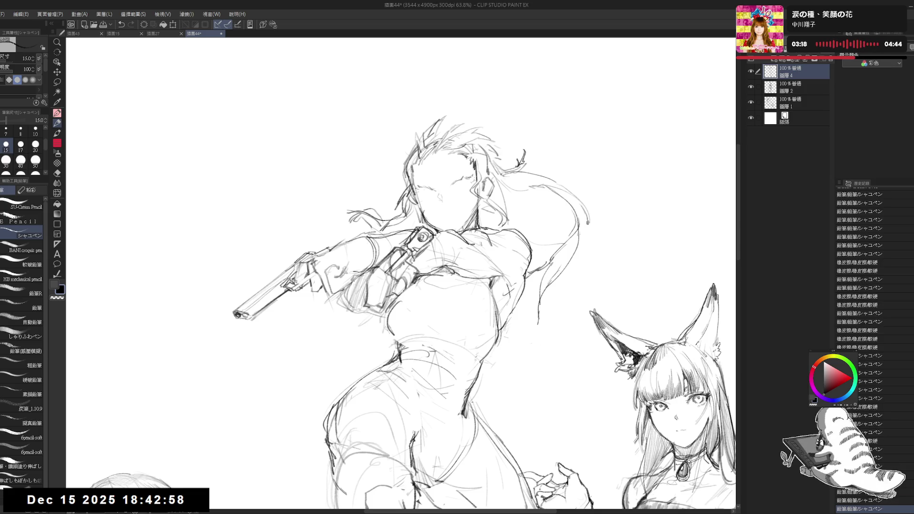
pyautogui.scroll(2, 426, 187)
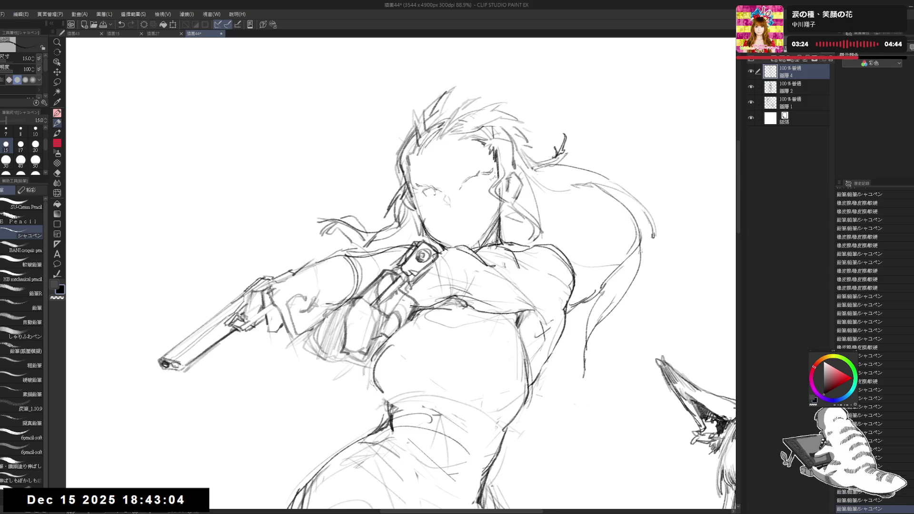
# Sketch both wide, round eyes with brows on the gun girl's face in pencil
pyautogui.moveTo(425, 181); pyautogui.dragTo(427, 178)
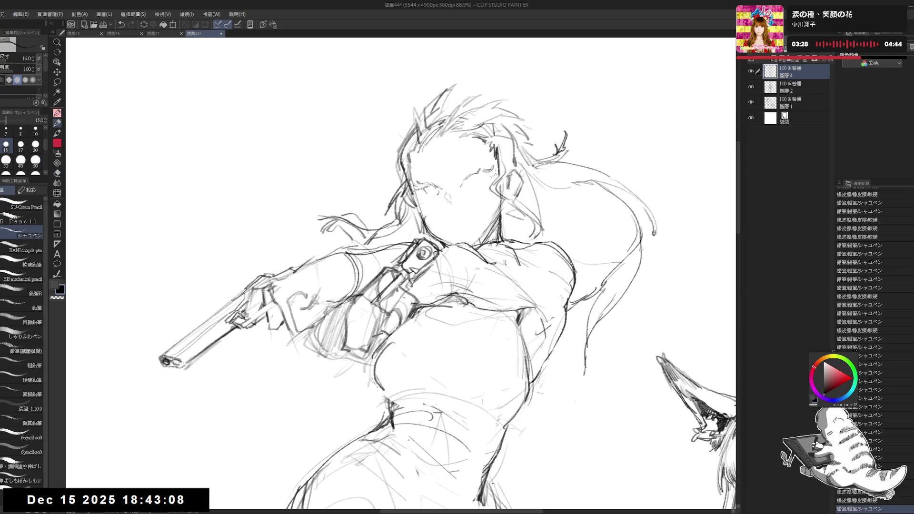
pyautogui.moveTo(426, 185); pyautogui.dragTo(435, 191)
pyautogui.moveTo(427, 189); pyautogui.dragTo(435, 191)
pyautogui.moveTo(427, 188); pyautogui.dragTo(435, 191)
pyautogui.moveTo(428, 188); pyautogui.dragTo(435, 191)
pyautogui.moveTo(479, 167)
pyautogui.mouseDown()
pyautogui.moveTo(490, 170)
pyautogui.moveTo(474, 182)
pyautogui.mouseUp()
pyautogui.moveTo(469, 178)
pyautogui.mouseDown()
pyautogui.moveTo(498, 162)
pyautogui.moveTo(478, 183)
pyautogui.mouseUp()
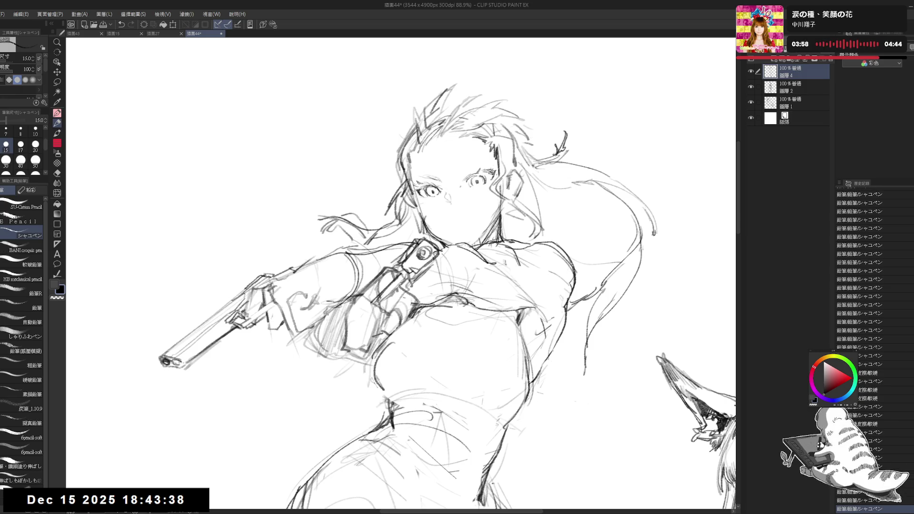
# Erase part of the right pupil, add small touches near the left eye, then zoom out
pyautogui.press('e')
pyautogui.press('p')
pyautogui.press('e')
pyautogui.moveTo(474, 179); pyautogui.dragTo(478, 181)
pyautogui.press('p')
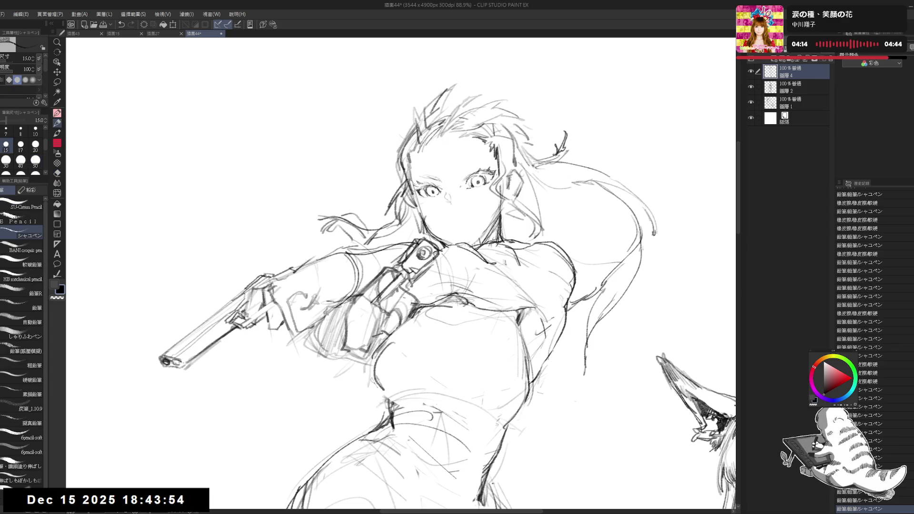
pyautogui.click(460, 172)
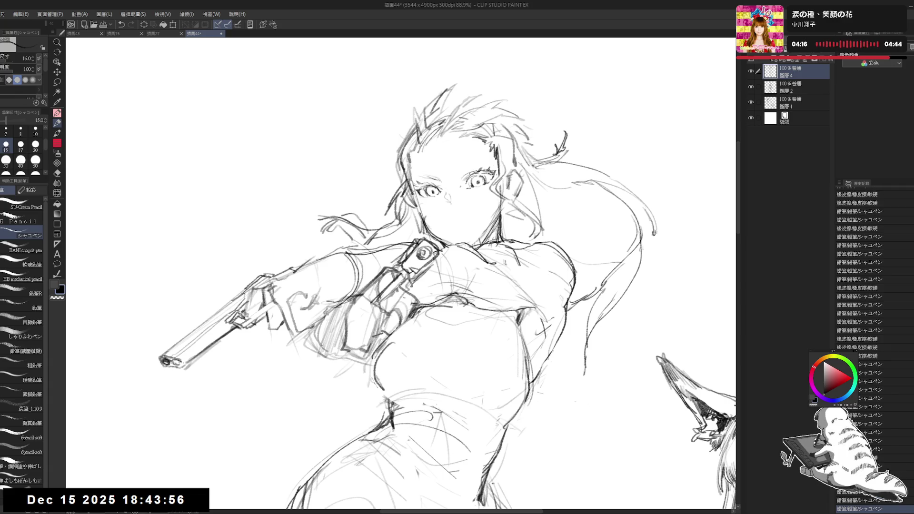
pyautogui.click(463, 167)
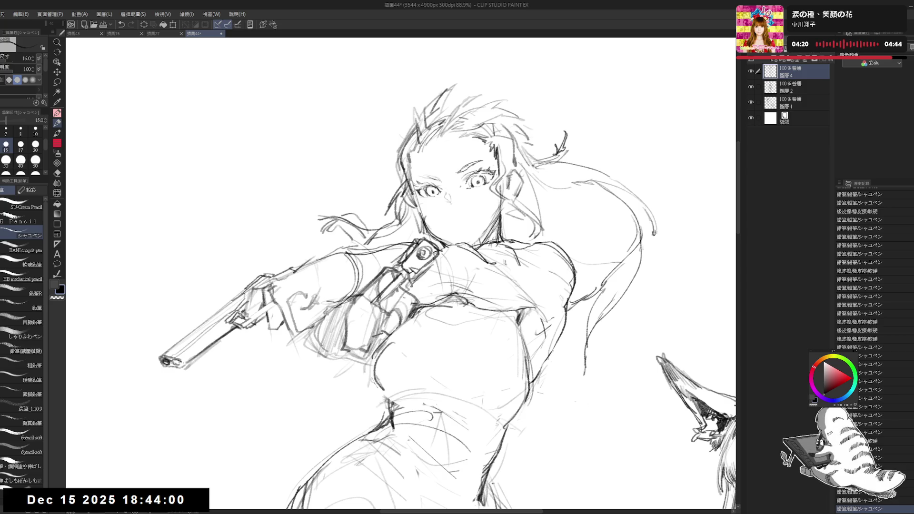
pyautogui.scroll(-3, 497, 136)
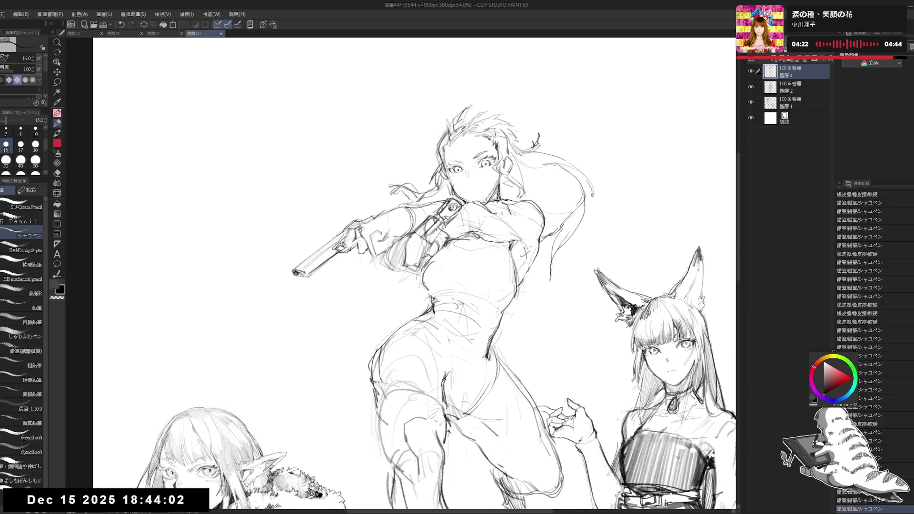
# Zoom to 74.1% and erase stray pencil lines around the gun girl's face
pyautogui.moveTo(433, 180)
pyautogui.mouseDown()
pyautogui.moveTo(442, 191)
pyautogui.moveTo(452, 178)
pyautogui.mouseUp()
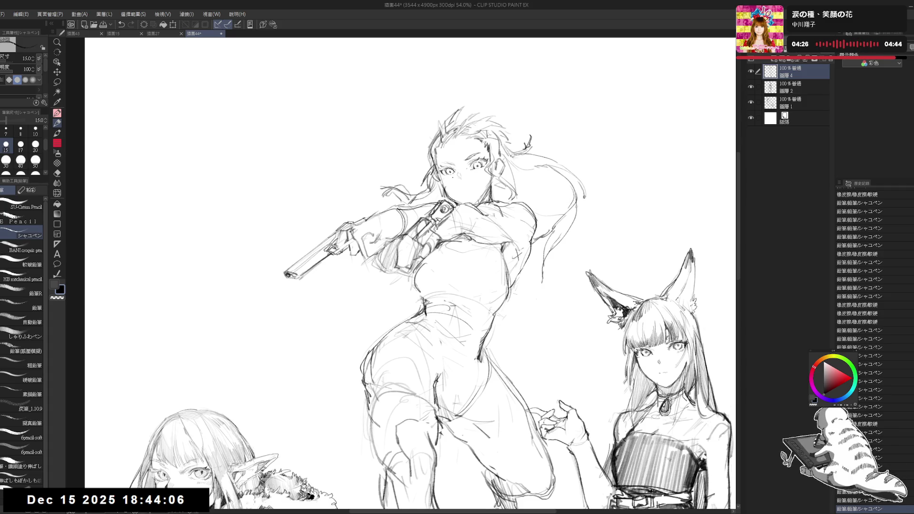
pyautogui.scroll(1, 487, 173)
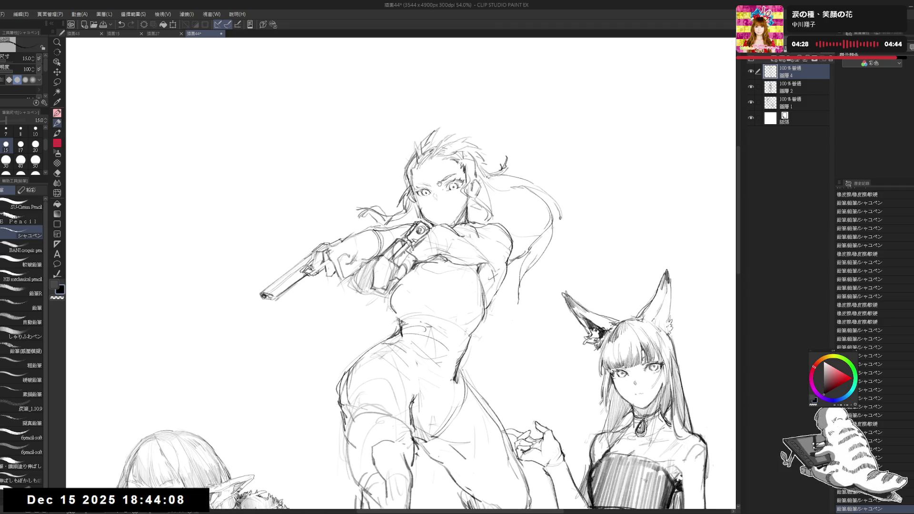
pyautogui.scroll(1, 438, 175)
pyautogui.press('e')
pyautogui.moveTo(444, 198); pyautogui.dragTo(450, 202)
pyautogui.moveTo(447, 195); pyautogui.dragTo(452, 204)
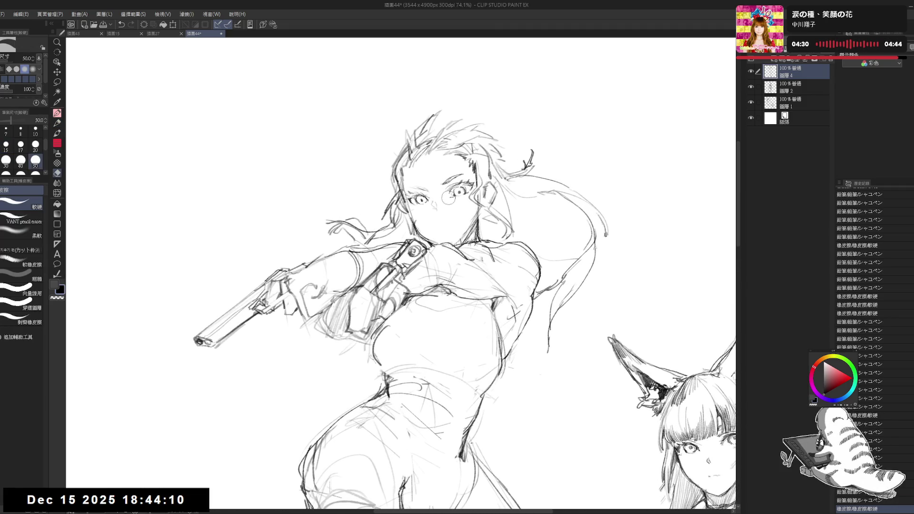
pyautogui.press('p')
pyautogui.press('e')
pyautogui.press('p')
pyautogui.press('e')
pyautogui.press('p')
pyautogui.moveTo(455, 199); pyautogui.dragTo(458, 202)
# Erase the remaining small marks near the face and pan up over the figure
pyautogui.press('e')
pyautogui.press('p')
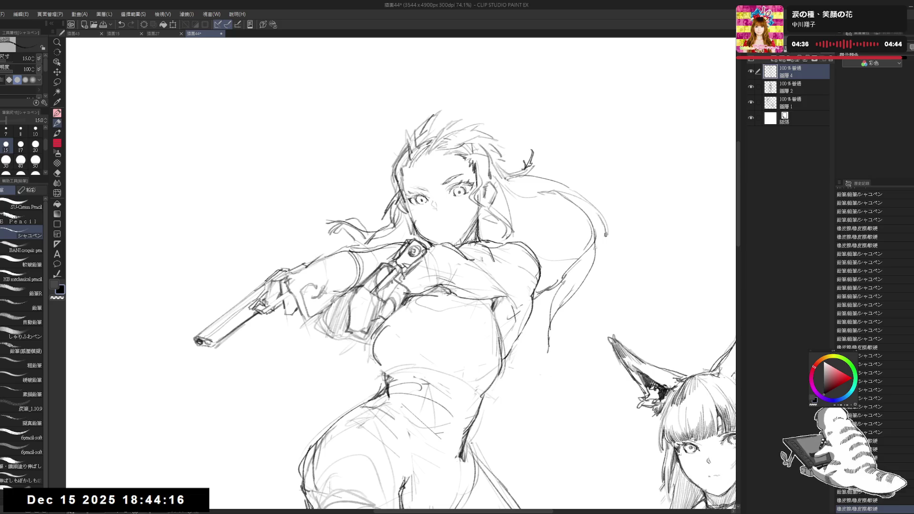
pyautogui.press('e')
pyautogui.press('p')
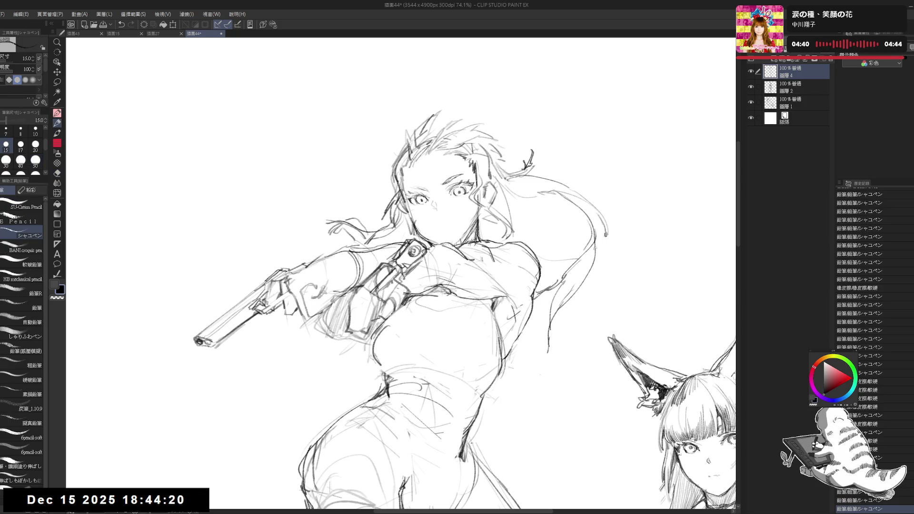
pyautogui.press('e')
pyautogui.press('p')
pyautogui.moveTo(428, 195)
pyautogui.mouseDown()
pyautogui.moveTo(440, 209)
pyautogui.moveTo(434, 204)
pyautogui.mouseUp()
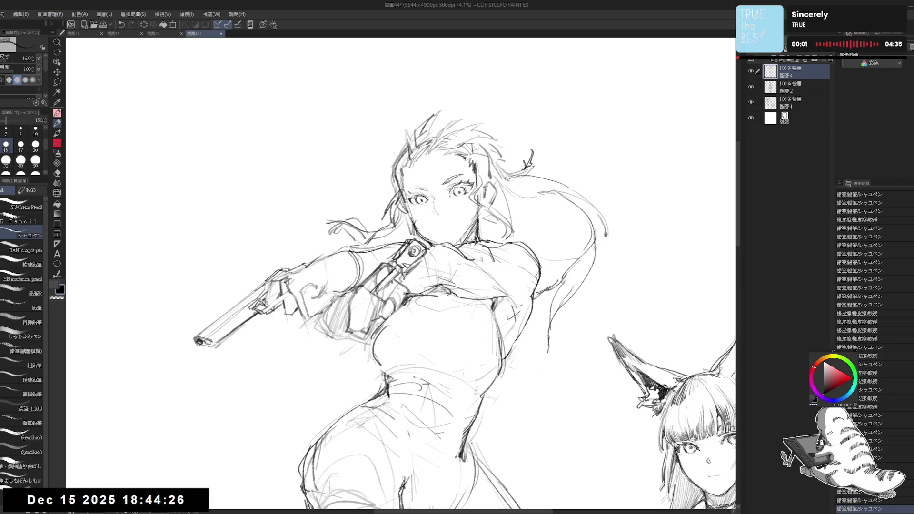
pyautogui.press('e')
pyautogui.moveTo(419, 207); pyautogui.dragTo(423, 212)
pyautogui.press('p')
pyautogui.moveTo(444, 78); pyautogui.dragTo(430, 18)
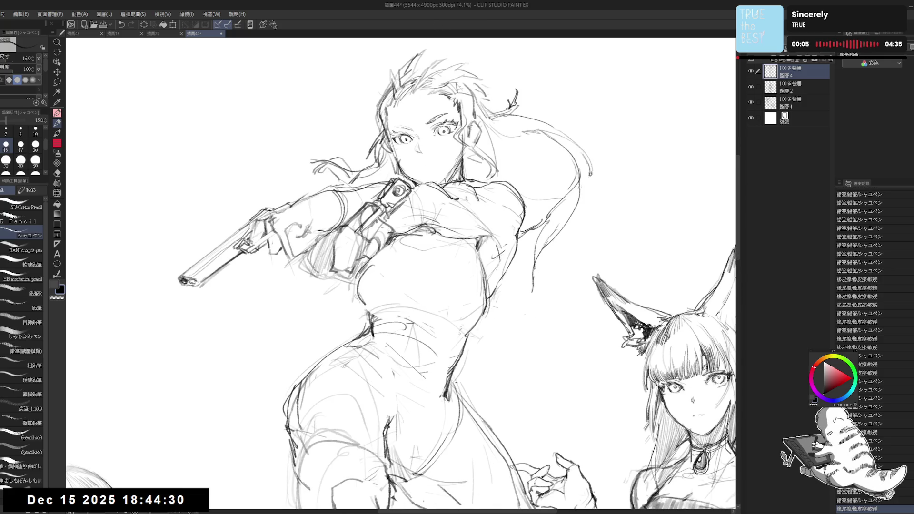
pyautogui.scroll(-4, 470, 138)
# Lasso the gun arm and scale/rotate it into a new position, then deselect
pyautogui.press('h')
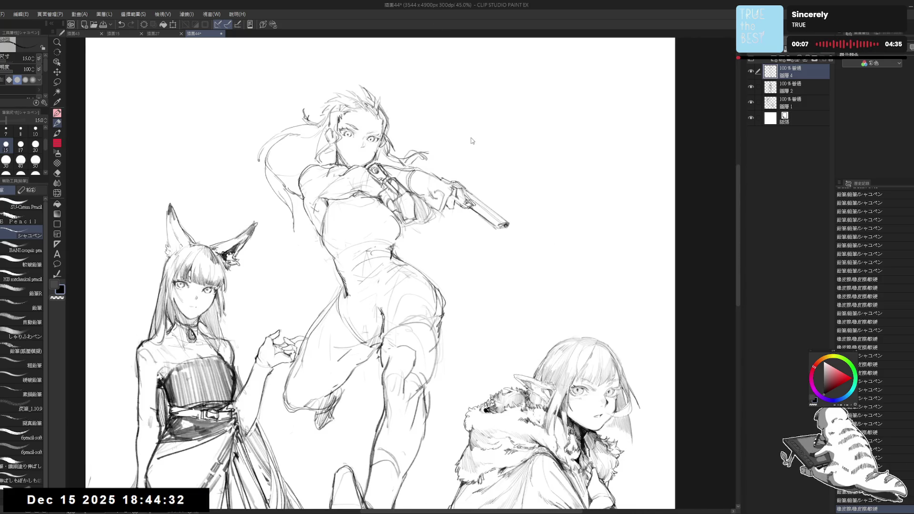
pyautogui.press('h')
pyautogui.moveTo(436, 232); pyautogui.dragTo(430, 295)
pyautogui.press('e')
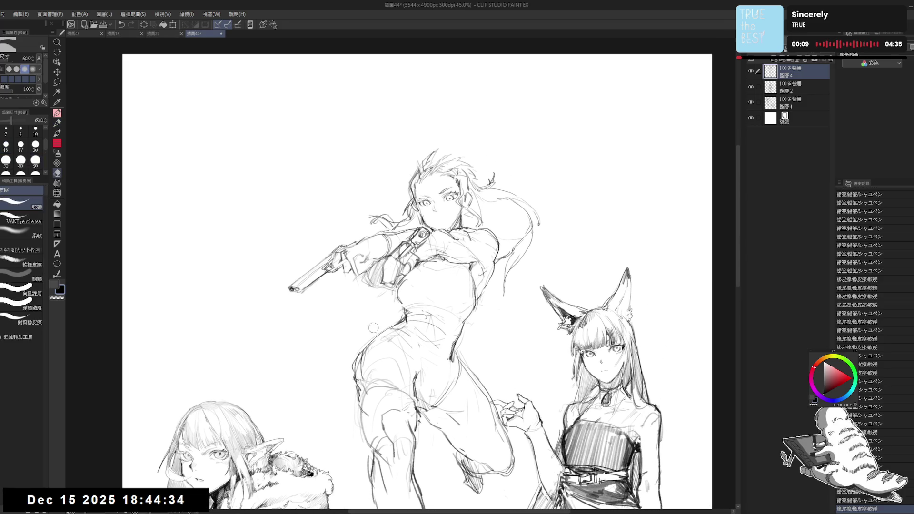
pyautogui.press('p')
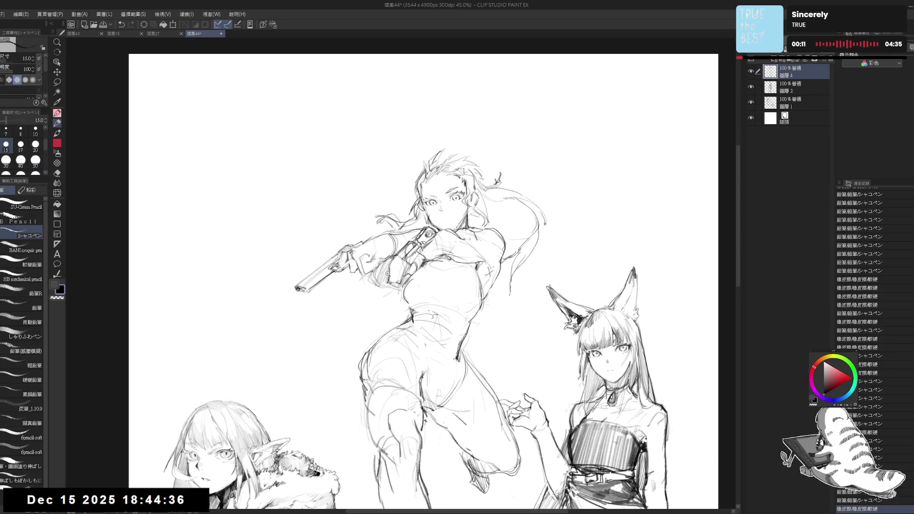
pyautogui.scroll(2, 372, 176)
pyautogui.moveTo(444, 281); pyautogui.dragTo(438, 281)
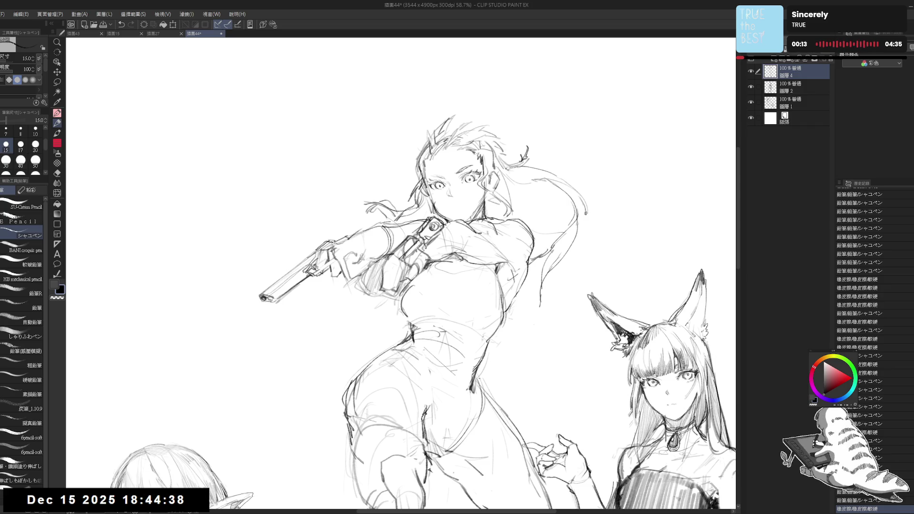
pyautogui.press('m')
pyautogui.moveTo(431, 209)
pyautogui.mouseDown()
pyautogui.moveTo(381, 263)
pyautogui.moveTo(407, 282)
pyautogui.moveTo(432, 262)
pyautogui.moveTo(434, 211)
pyautogui.moveTo(418, 234)
pyautogui.moveTo(430, 224)
pyautogui.mouseUp()
pyautogui.hotkey('ctrl', 't')
pyautogui.press('Return')
pyautogui.hotkey('ctrl', 'd')
# Erase and redraw lines on the gun hand, barrel, torso and left hip
pyautogui.press('e')
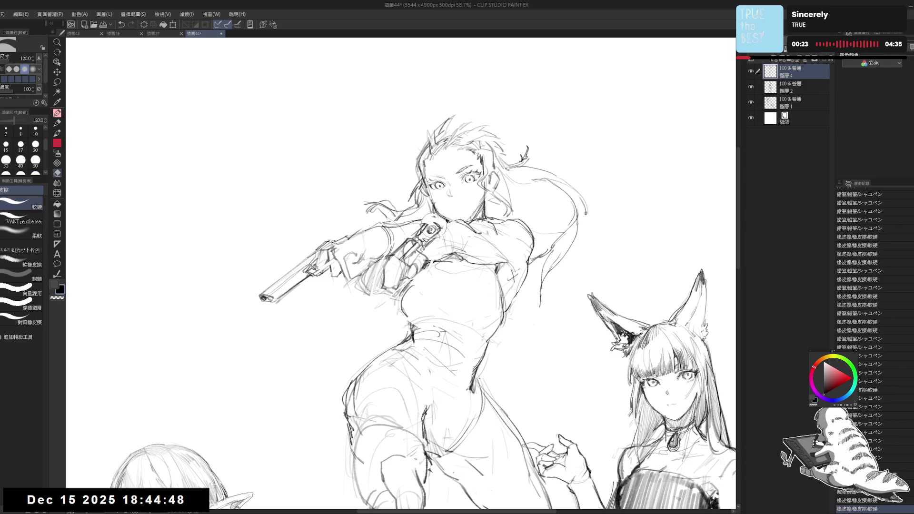
pyautogui.press('p')
pyautogui.moveTo(393, 332); pyautogui.dragTo(392, 323)
pyautogui.moveTo(425, 213); pyautogui.dragTo(437, 211)
pyautogui.moveTo(382, 299); pyautogui.dragTo(424, 262)
pyautogui.press('e')
pyautogui.moveTo(296, 270)
pyautogui.mouseDown()
pyautogui.moveTo(334, 221)
pyautogui.moveTo(300, 253)
pyautogui.mouseUp()
pyautogui.press('p')
pyautogui.moveTo(363, 316)
pyautogui.mouseDown()
pyautogui.moveTo(359, 266)
pyautogui.moveTo(355, 294)
pyautogui.mouseUp()
pyautogui.press('e')
pyautogui.moveTo(421, 251)
pyautogui.mouseDown()
pyautogui.moveTo(468, 288)
pyautogui.moveTo(460, 297)
pyautogui.moveTo(455, 273)
pyautogui.moveTo(400, 312)
pyautogui.moveTo(395, 370)
pyautogui.mouseUp()
pyautogui.press('p')
pyautogui.moveTo(424, 286); pyautogui.dragTo(423, 294)
# Frame all three figures with space above, then start Edit > Change canvas size
pyautogui.scroll(-2, 423, 294)
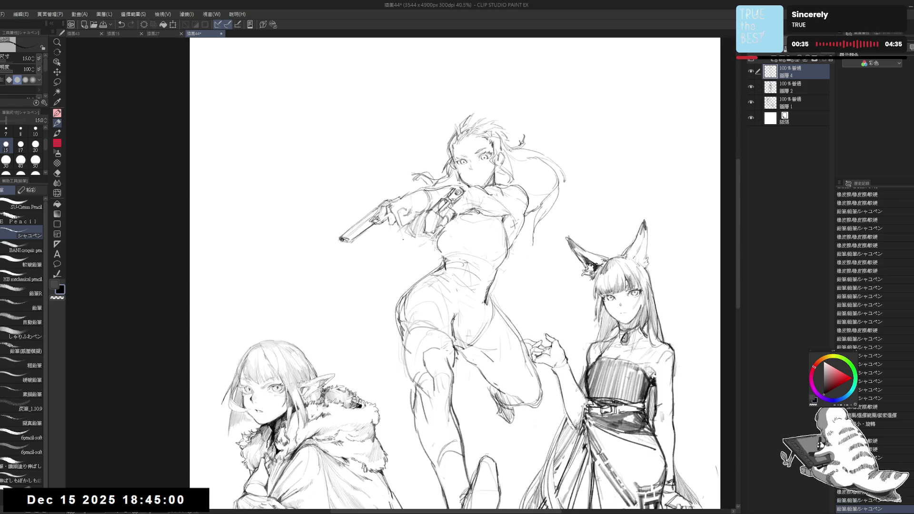
pyautogui.scroll(-1, 455, 257)
pyautogui.moveTo(461, 234); pyautogui.dragTo(468, 243)
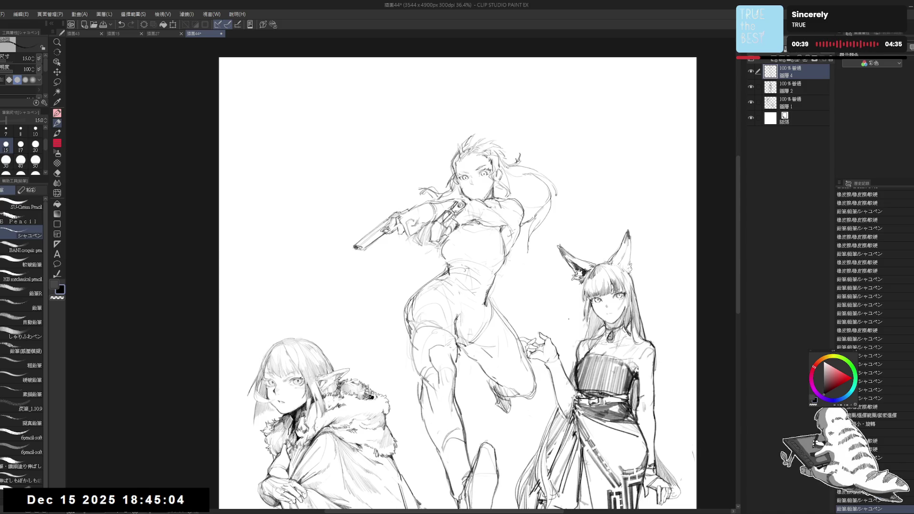
pyautogui.moveTo(473, 202)
pyautogui.mouseDown()
pyautogui.moveTo(461, 235)
pyautogui.moveTo(508, 228)
pyautogui.mouseUp()
pyautogui.scroll(1, 462, 236)
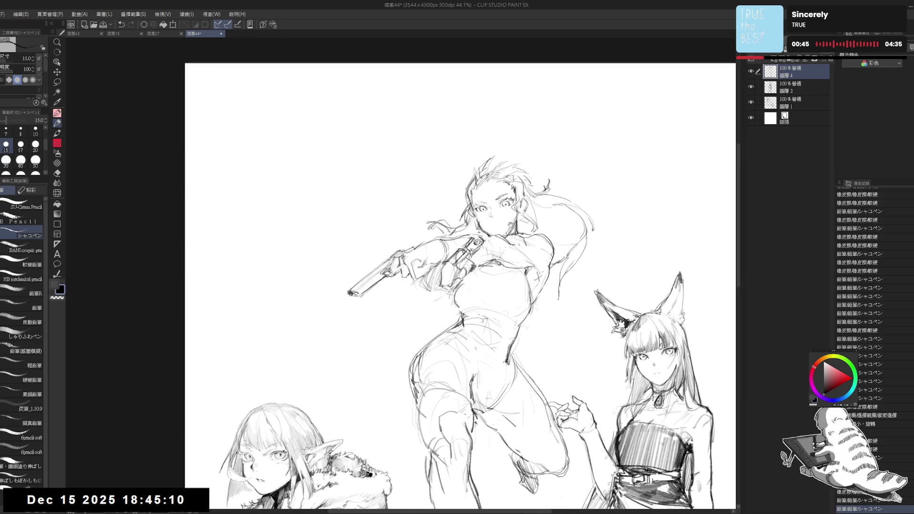
pyautogui.click(23, 15)
pyautogui.click(42, 250)
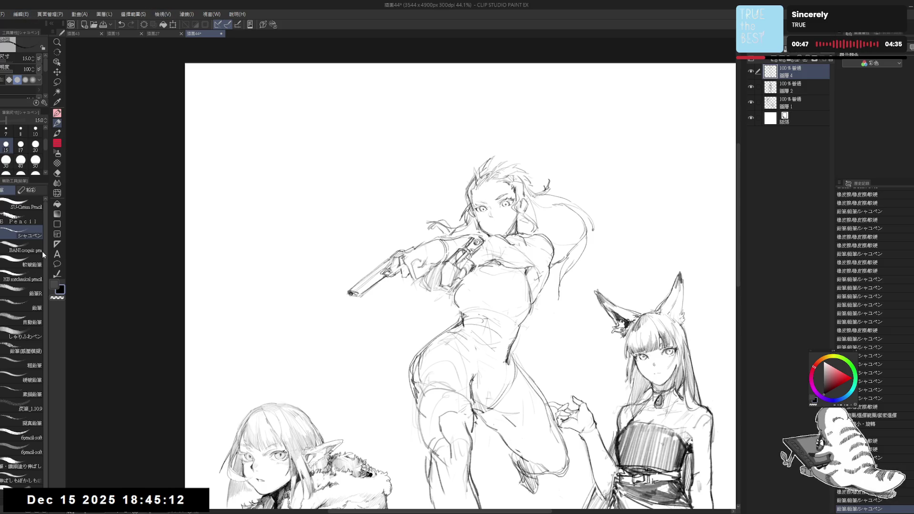
pyautogui.press('Escape')
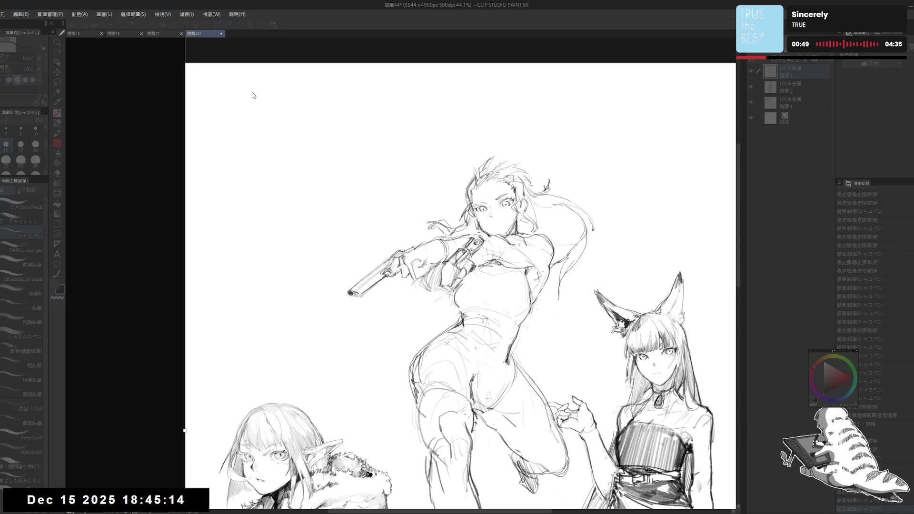
# Extend the canvas upward to 3544×5288 px, then further to 3544×5638 px
pyautogui.press('Return')
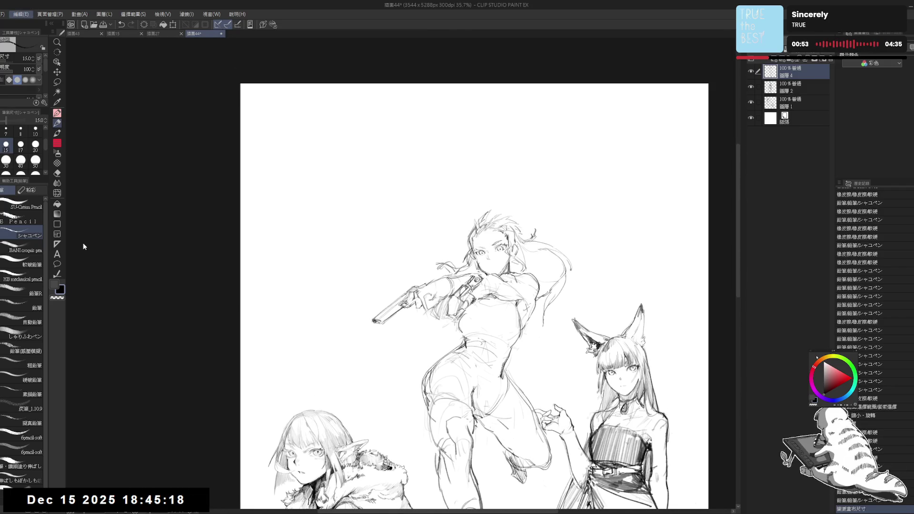
pyautogui.hotkey('ctrl', 'alt', 'shift', 'x')
pyautogui.moveTo(474, 84); pyautogui.dragTo(474, 37)
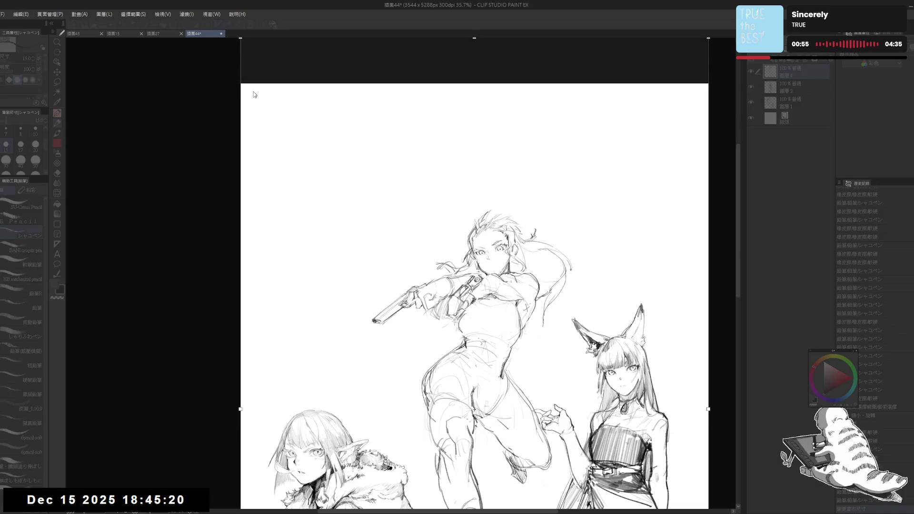
pyautogui.press('Return')
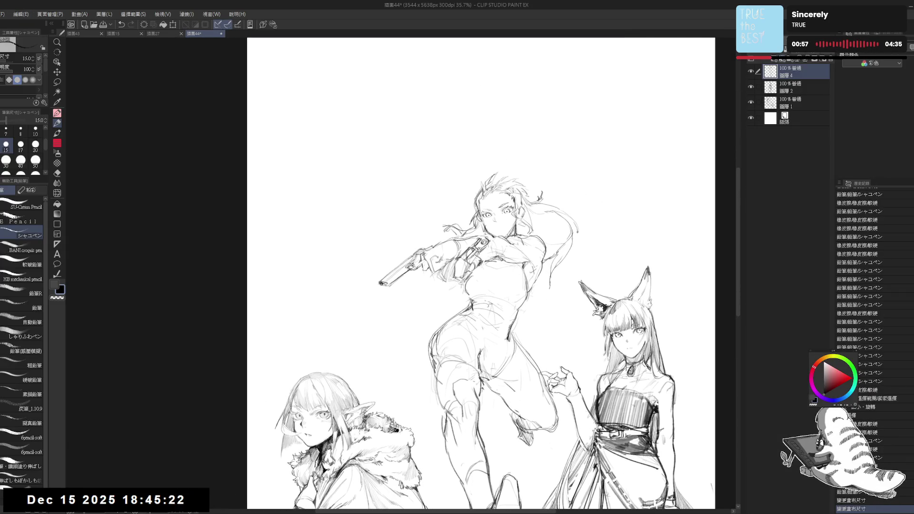
# Add a new layer for the new head and bring the blank top area into view
pyautogui.hotkey('ctrl', 'shift', 'n')
pyautogui.scroll(1, 489, 173)
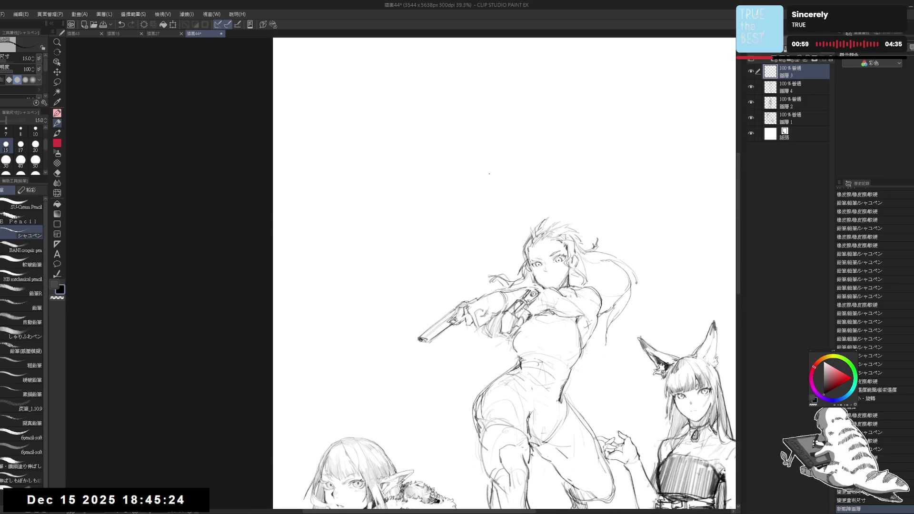
pyautogui.scroll(1, 489, 174)
pyautogui.scroll(1, 402, 149)
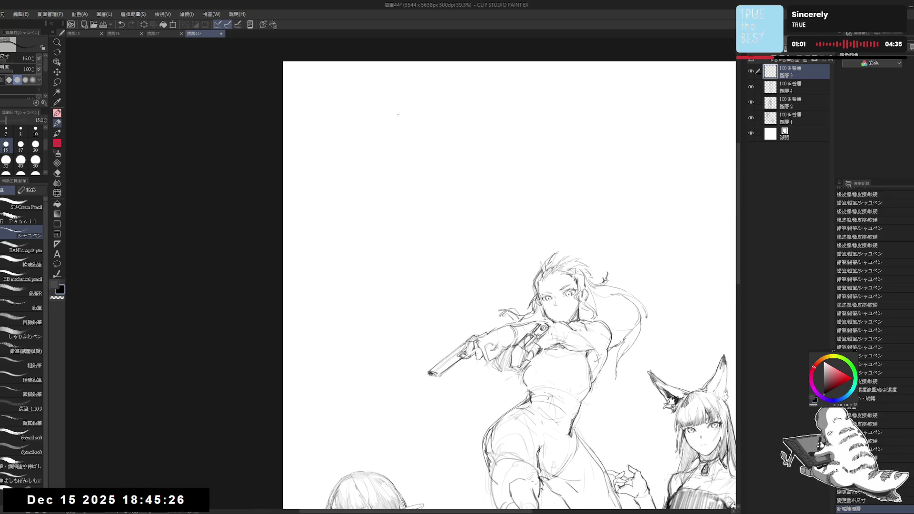
# Sketch the skull curve, side of the head and the line under the chin
pyautogui.moveTo(379, 108); pyautogui.dragTo(392, 99)
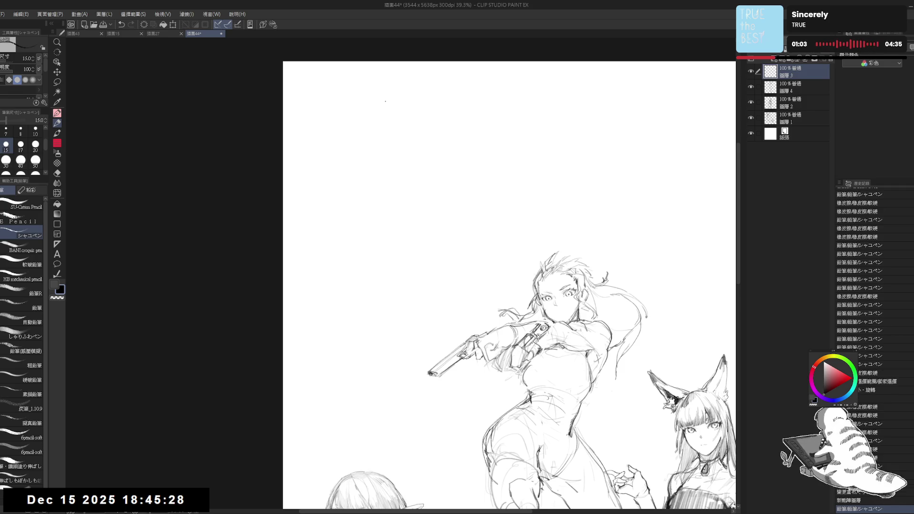
pyautogui.moveTo(408, 93); pyautogui.dragTo(428, 115)
pyautogui.moveTo(425, 111)
pyautogui.mouseDown()
pyautogui.moveTo(421, 138)
pyautogui.moveTo(382, 135)
pyautogui.mouseUp()
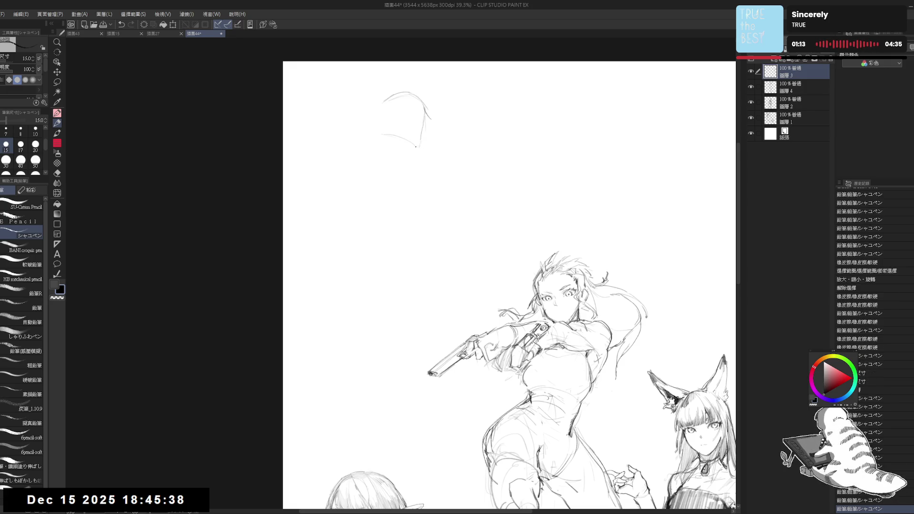
pyautogui.scroll(4, 387, 87)
pyautogui.moveTo(439, 209)
pyautogui.mouseDown()
pyautogui.moveTo(390, 214)
pyautogui.moveTo(431, 208)
pyautogui.mouseUp()
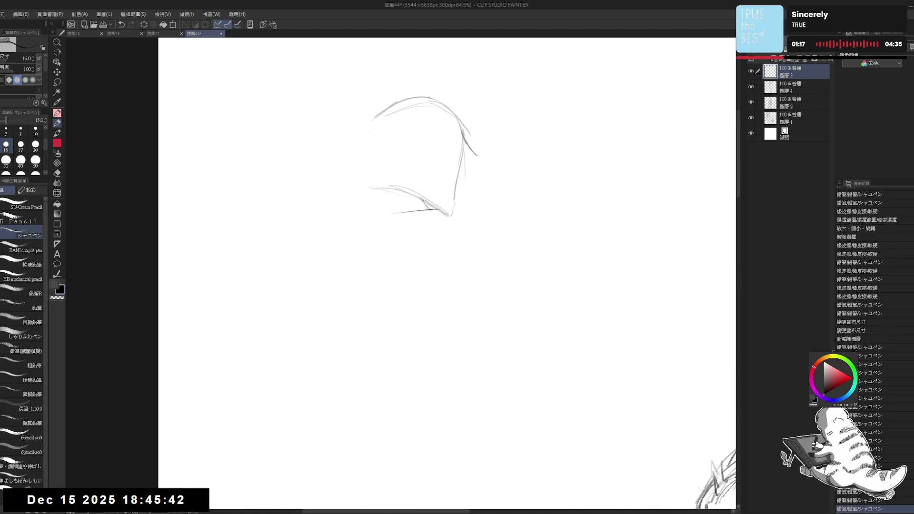
# Erase and redraw the jaw line, then add and trim a small eye stroke
pyautogui.press('e')
pyautogui.moveTo(458, 164)
pyautogui.mouseDown()
pyautogui.moveTo(453, 133)
pyautogui.moveTo(476, 147)
pyautogui.moveTo(484, 122)
pyautogui.mouseUp()
pyautogui.press('p')
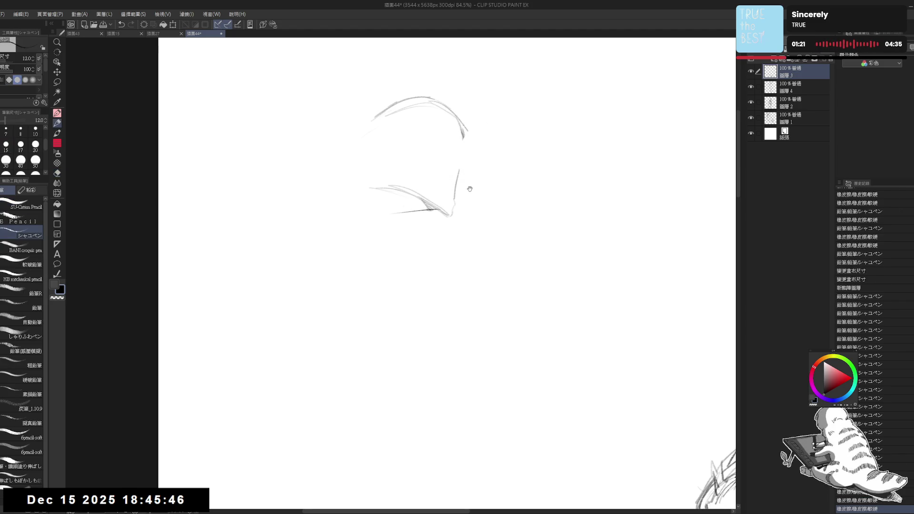
pyautogui.moveTo(470, 186); pyautogui.dragTo(463, 177)
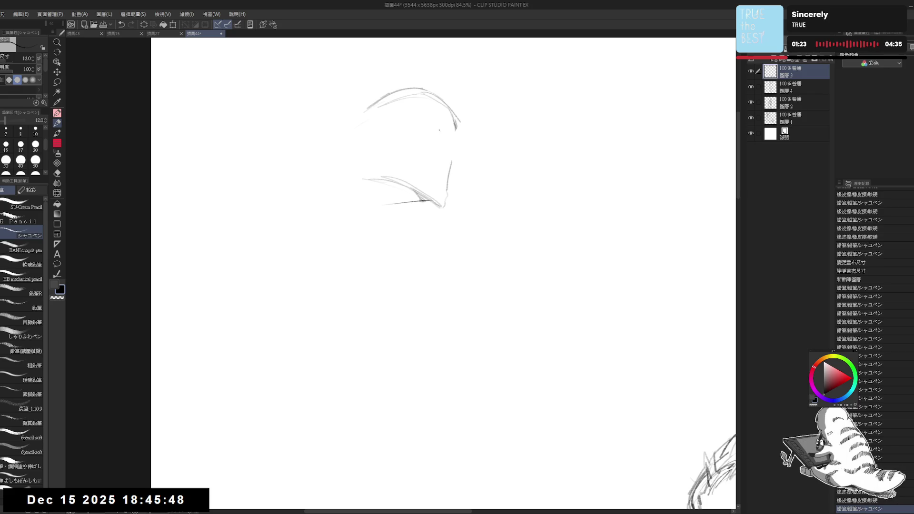
pyautogui.moveTo(415, 129)
pyautogui.mouseDown()
pyautogui.moveTo(440, 128)
pyautogui.moveTo(426, 131)
pyautogui.mouseUp()
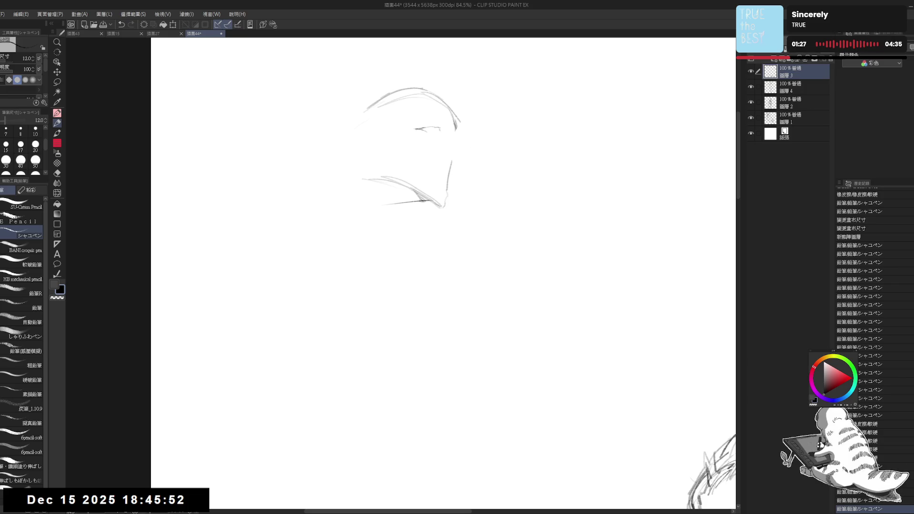
pyautogui.press('e')
pyautogui.moveTo(422, 132); pyautogui.dragTo(428, 132)
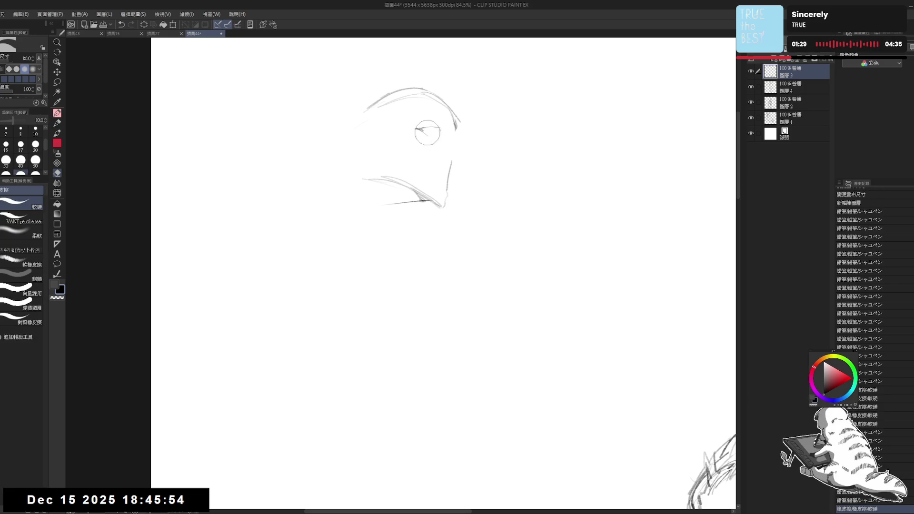
# Draw the lashed eye on the new profile head
pyautogui.press('p')
pyautogui.click(427, 129)
pyautogui.click(428, 130)
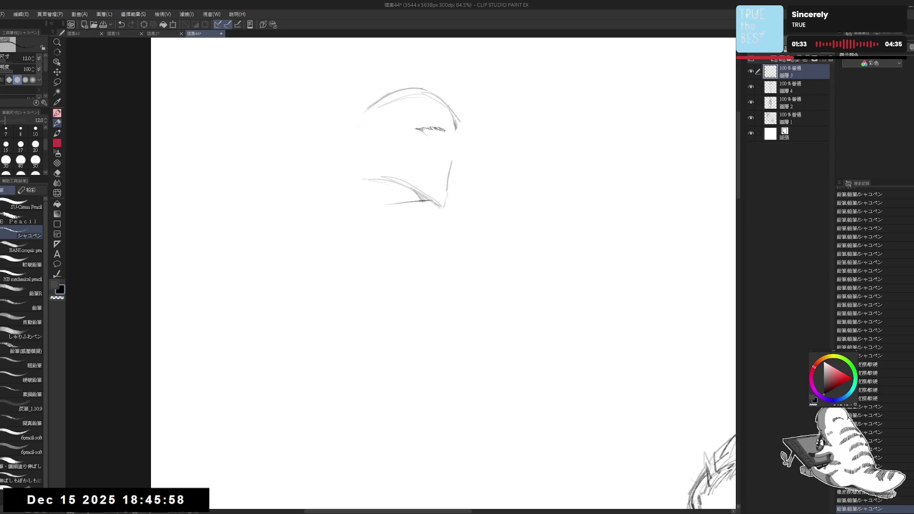
pyautogui.moveTo(428, 129); pyautogui.dragTo(439, 134)
pyautogui.moveTo(435, 129)
pyautogui.mouseDown()
pyautogui.moveTo(441, 134)
pyautogui.moveTo(432, 121)
pyautogui.moveTo(423, 150)
pyautogui.moveTo(440, 134)
pyautogui.moveTo(443, 108)
pyautogui.mouseUp()
pyautogui.scroll(-1, 443, 257)
pyautogui.moveTo(432, 120)
pyautogui.mouseDown()
pyautogui.moveTo(450, 99)
pyautogui.moveTo(443, 109)
pyautogui.moveTo(457, 105)
pyautogui.mouseUp()
# Shape the nose bridge and tip, erasing the old nose-to-chin line
pyautogui.click(453, 115)
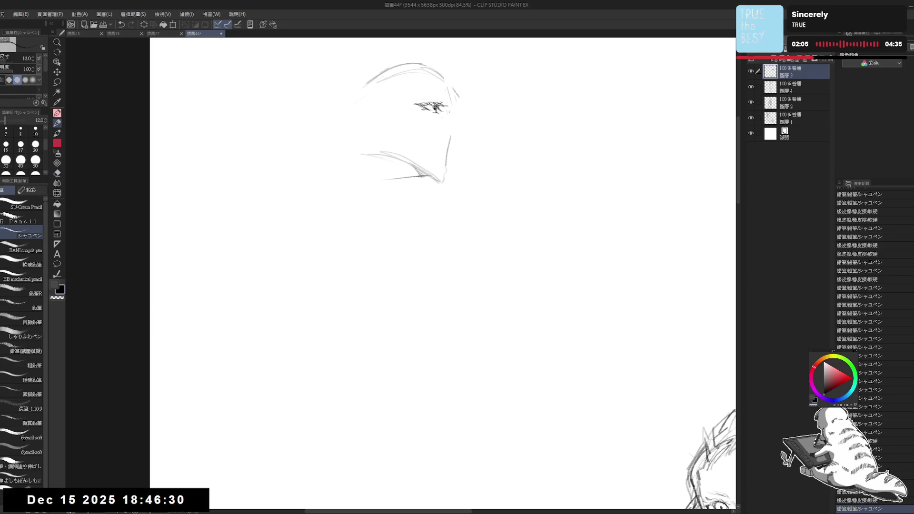
pyautogui.click(451, 113)
pyautogui.moveTo(449, 110); pyautogui.dragTo(451, 117)
pyautogui.moveTo(449, 111); pyautogui.dragTo(461, 127)
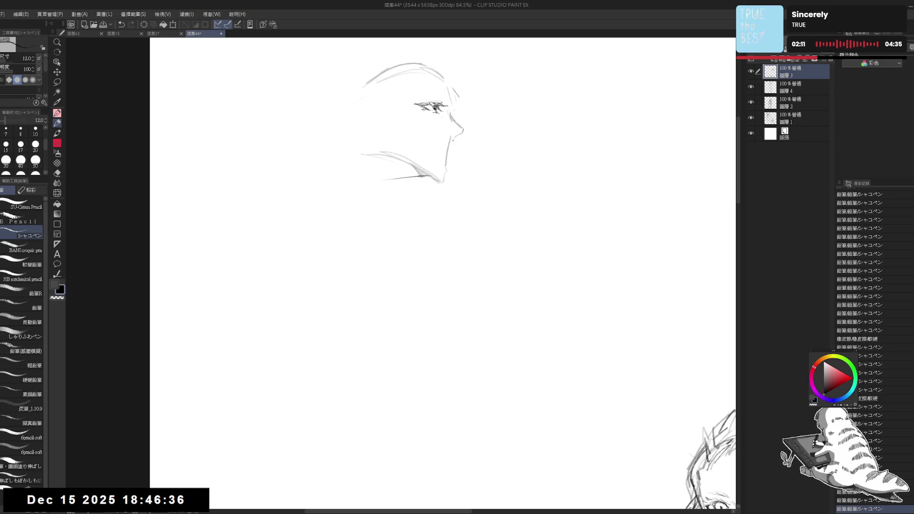
pyautogui.press('e')
pyautogui.moveTo(450, 137); pyautogui.dragTo(444, 170)
pyautogui.press('p')
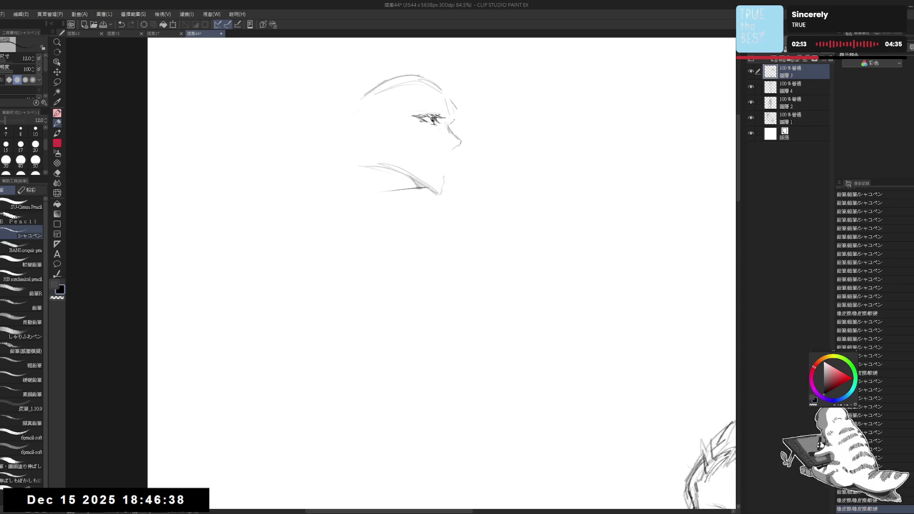
pyautogui.moveTo(452, 123); pyautogui.dragTo(460, 126)
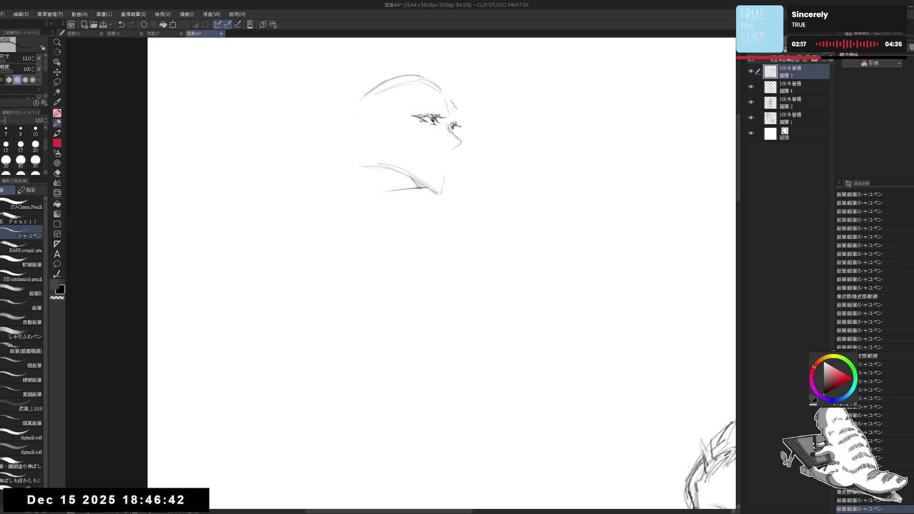
pyautogui.moveTo(450, 124); pyautogui.dragTo(447, 170)
# Draw the mouth, rework the chin and add a neck line below it
pyautogui.click(446, 157)
pyautogui.click(446, 165)
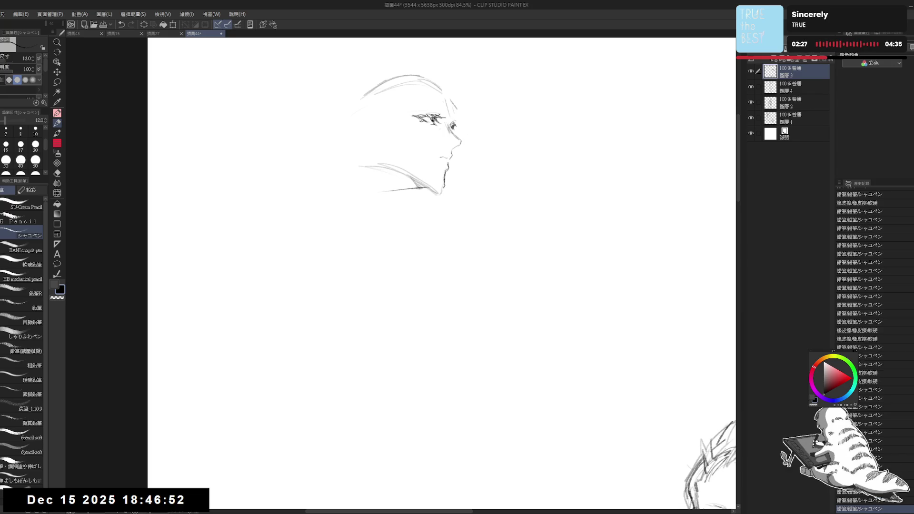
pyautogui.press('e')
pyautogui.moveTo(439, 178); pyautogui.dragTo(438, 193)
pyautogui.press('p')
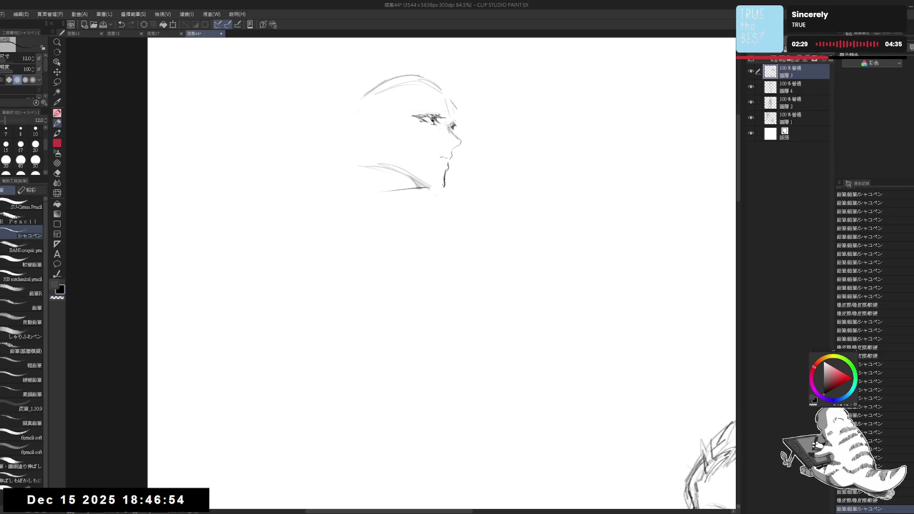
pyautogui.moveTo(430, 188); pyautogui.dragTo(388, 211)
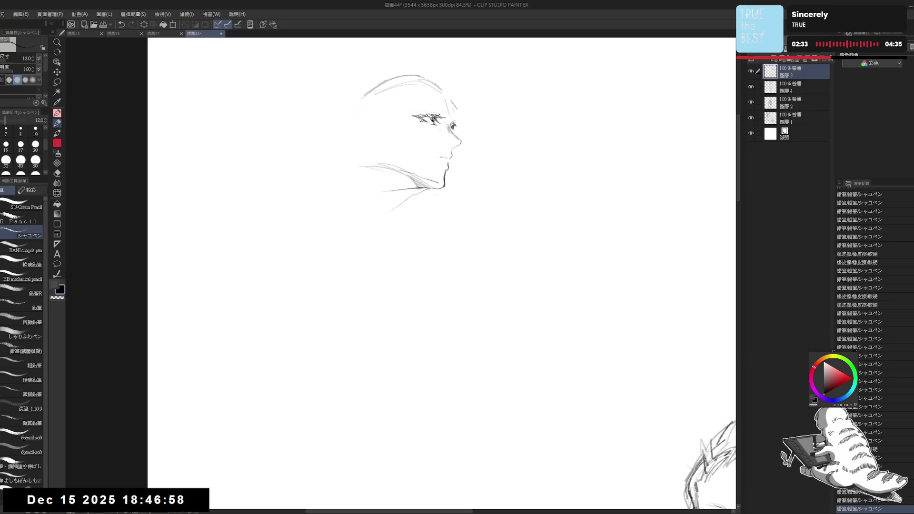
pyautogui.press('-')
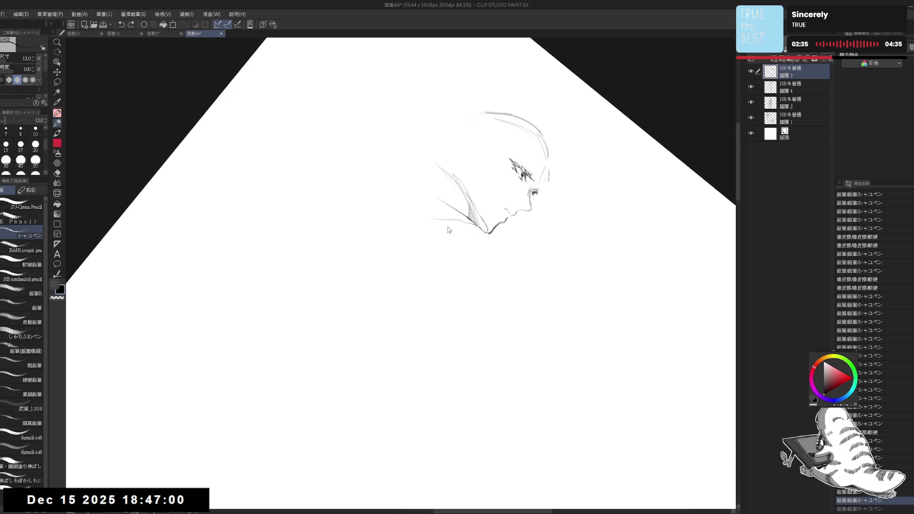
# With the canvas tilted about 45 degrees, darken the jaw line using pencil size 15
pyautogui.hotkey('ctrl', '@')
pyautogui.click(457, 177)
pyautogui.press('^')
pyautogui.press('^')
pyautogui.press('^')
pyautogui.click(6, 143)
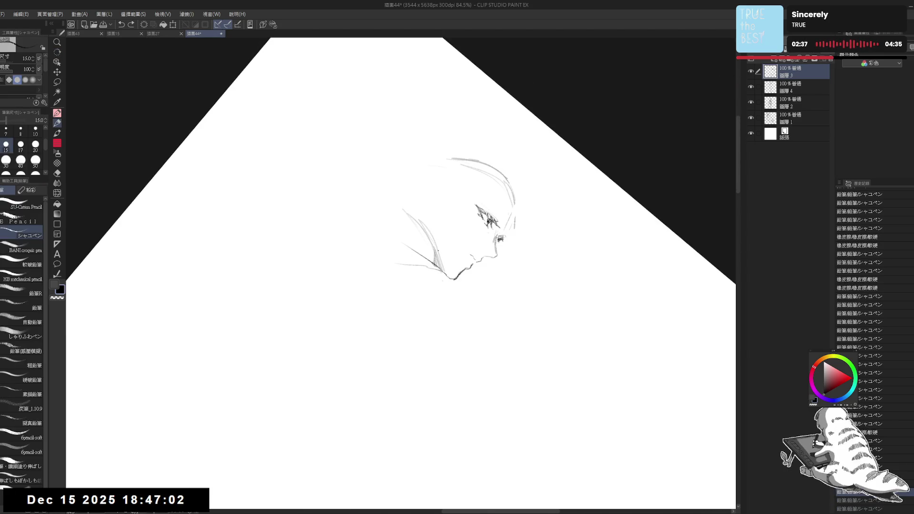
pyautogui.moveTo(436, 249); pyautogui.dragTo(452, 281)
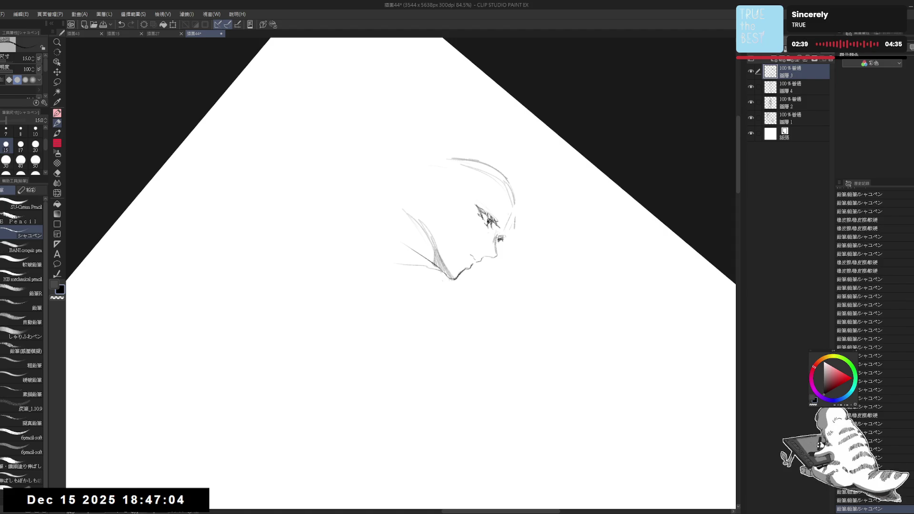
pyautogui.hotkey('ctrl', '@')
# Sketch a faint line behind the face and erase the stray strokes near the chin
pyautogui.press('e')
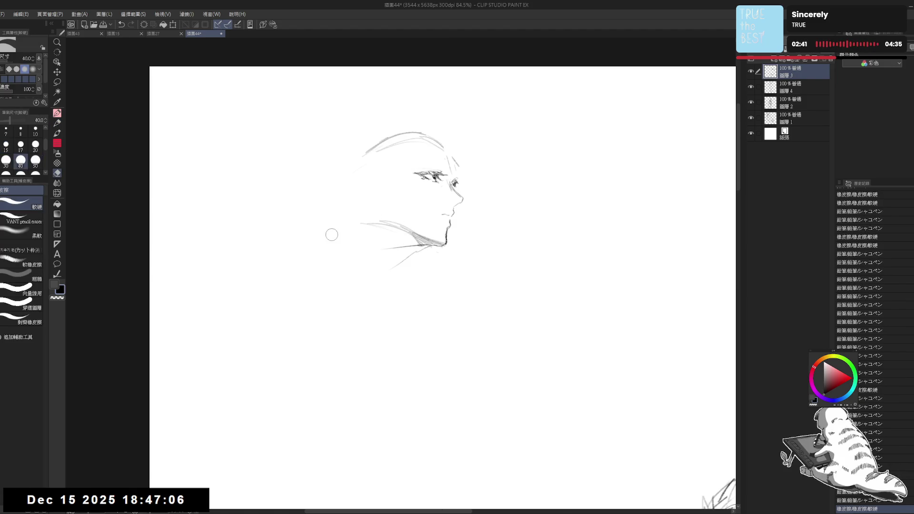
pyautogui.press('p')
pyautogui.moveTo(403, 133); pyautogui.dragTo(398, 177)
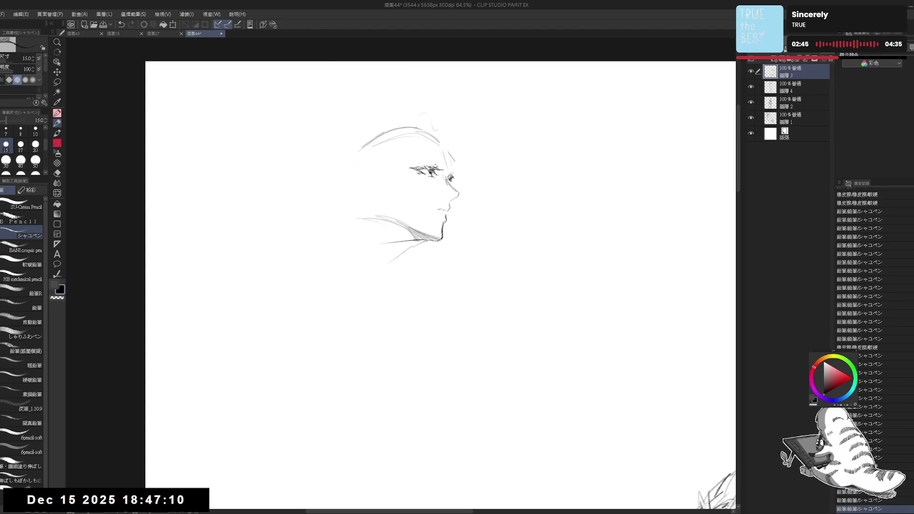
pyautogui.press('e')
pyautogui.moveTo(384, 257)
pyautogui.mouseDown()
pyautogui.moveTo(386, 241)
pyautogui.moveTo(397, 246)
pyautogui.moveTo(361, 336)
pyautogui.mouseUp()
pyautogui.press('p')
pyautogui.press('e')
pyautogui.moveTo(395, 283)
pyautogui.mouseDown()
pyautogui.moveTo(402, 257)
pyautogui.moveTo(404, 276)
pyautogui.mouseUp()
pyautogui.press('p')
# Draw the back of the neck, clean up the chin and jaw, then add the long neck-shoulder line
pyautogui.moveTo(353, 202); pyautogui.dragTo(390, 257)
pyautogui.press('e')
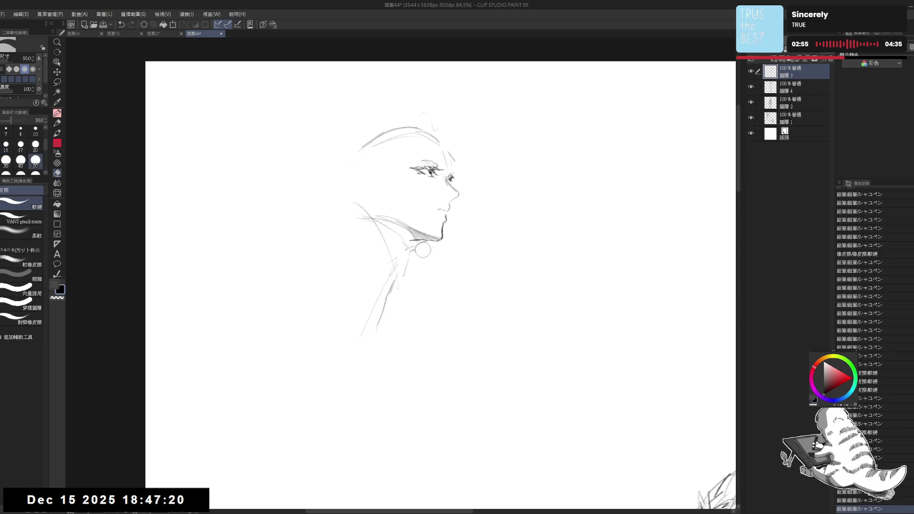
pyautogui.moveTo(427, 244)
pyautogui.mouseDown()
pyautogui.moveTo(412, 240)
pyautogui.moveTo(369, 272)
pyautogui.mouseUp()
pyautogui.press('p')
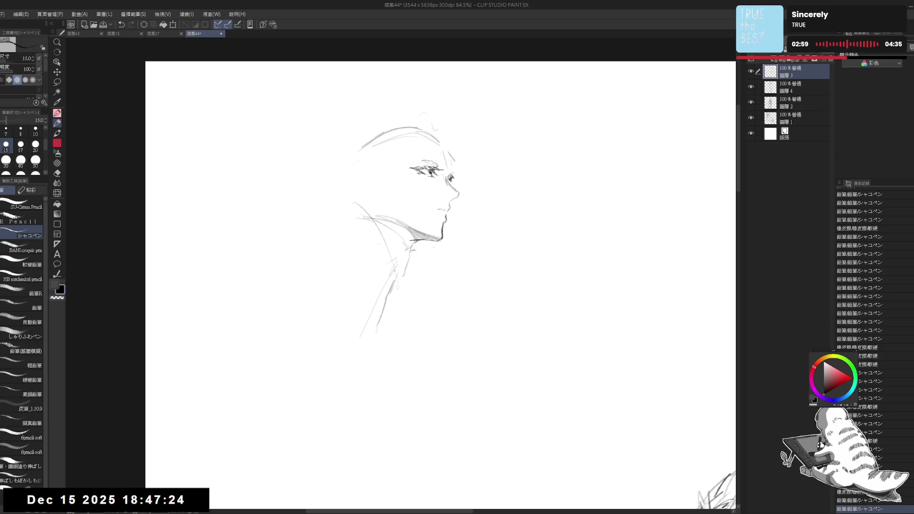
pyautogui.moveTo(410, 236)
pyautogui.mouseDown()
pyautogui.moveTo(380, 253)
pyautogui.moveTo(350, 405)
pyautogui.mouseUp()
# Enlarge the brush and erase part of the neck sketch
pyautogui.moveTo(370, 299); pyautogui.dragTo(377, 264)
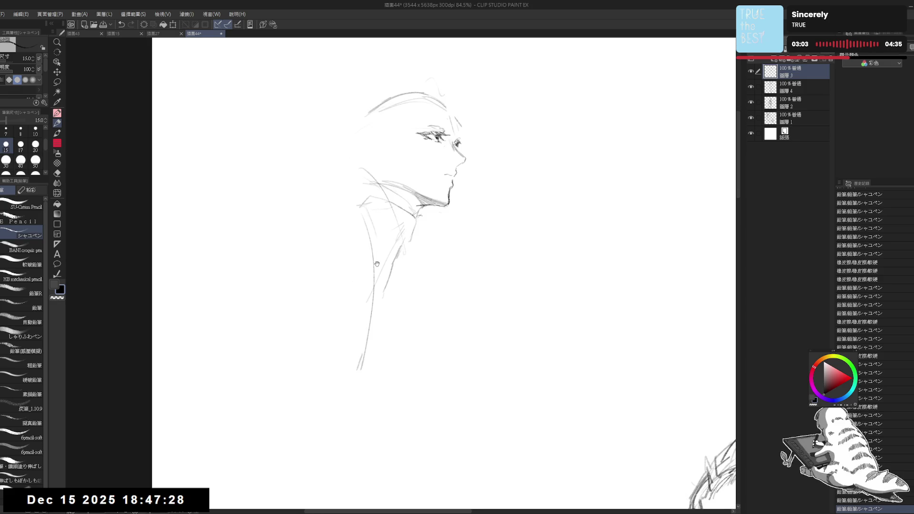
pyautogui.scroll(-2, 384, 226)
pyautogui.press(']')
pyautogui.press(']')
pyautogui.press(']')
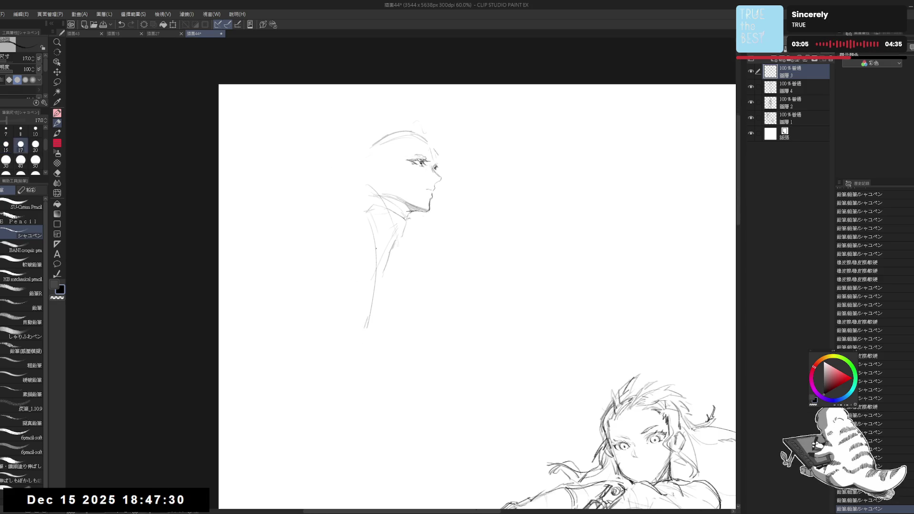
pyautogui.press('e')
pyautogui.moveTo(376, 241); pyautogui.dragTo(381, 272)
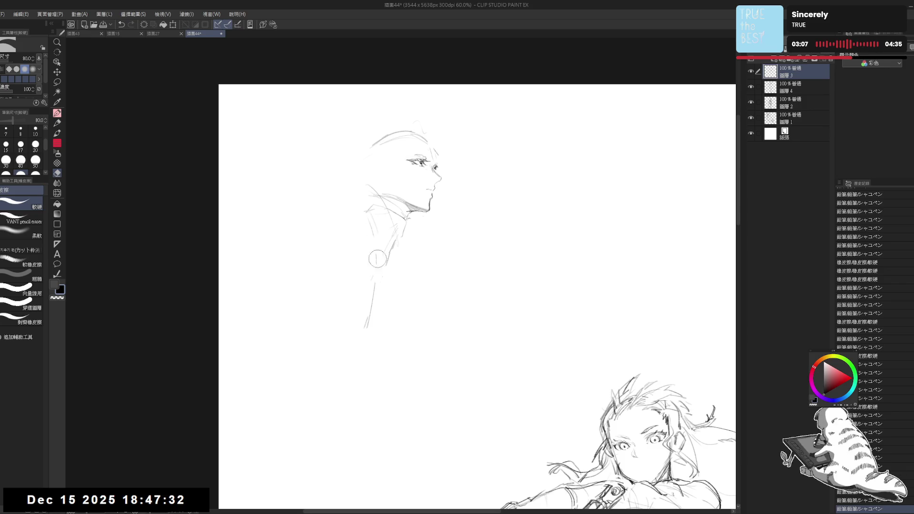
pyautogui.press('p')
pyautogui.scroll(3, 413, 154)
pyautogui.press('e')
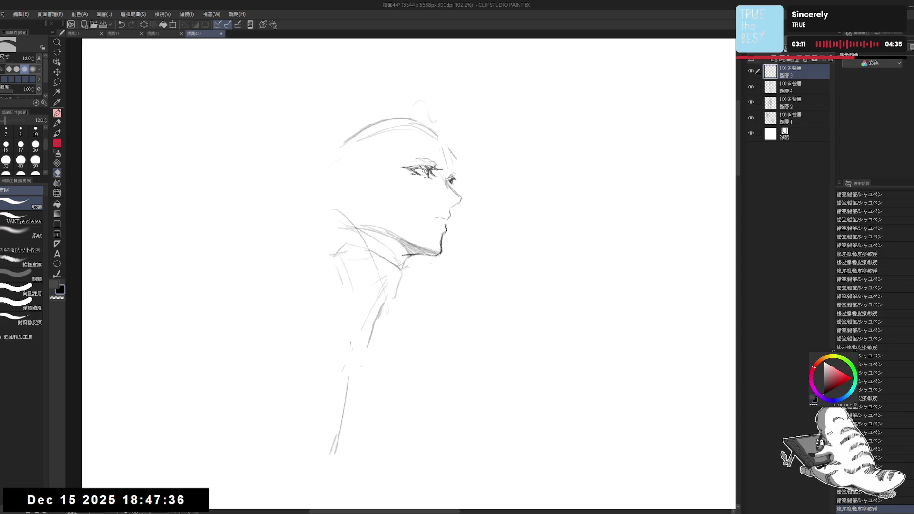